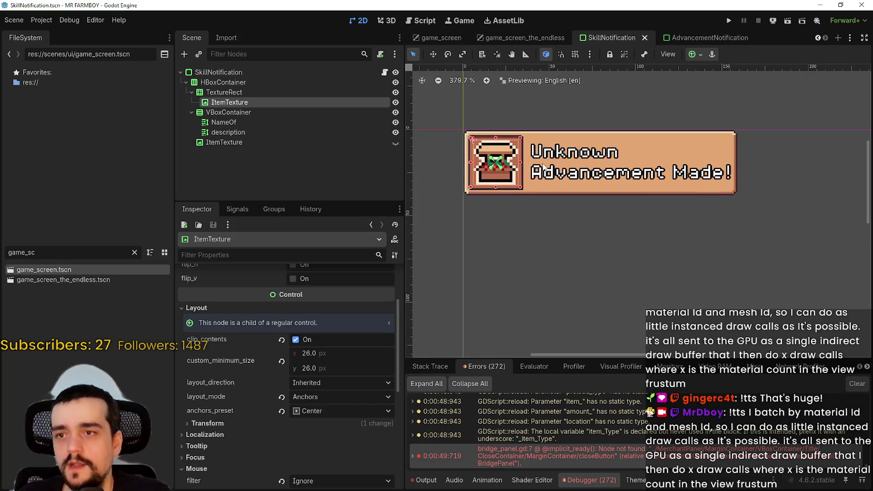
# - Select the SkillNotification VBoxContainer and compare it with the AdvancementNotification scene
pyautogui.click(230, 113)
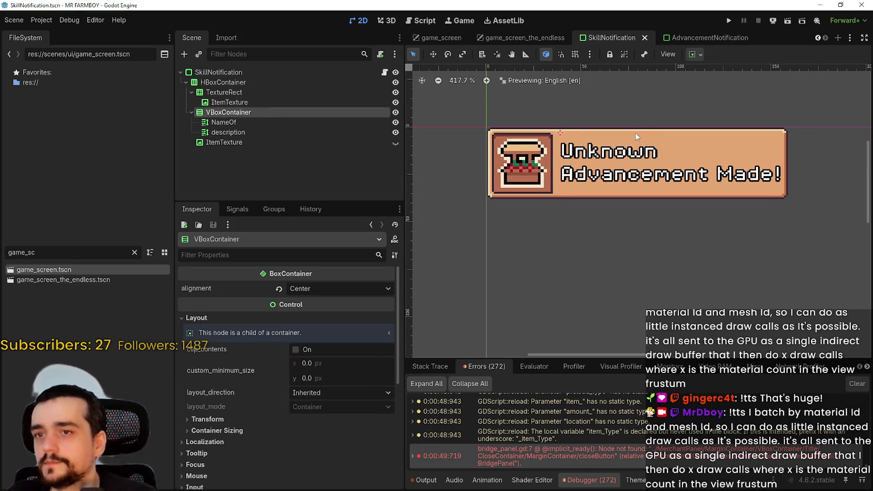
pyautogui.scroll(2, 630, 140)
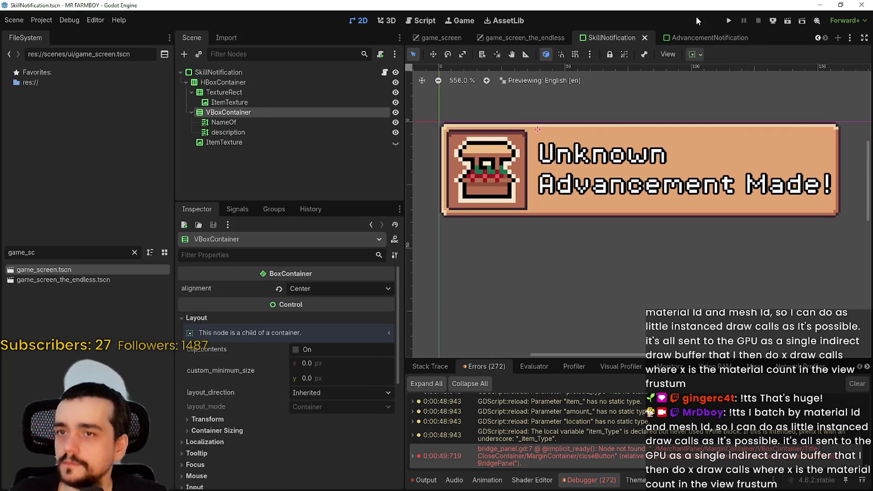
pyautogui.click(703, 35)
pyautogui.click(612, 33)
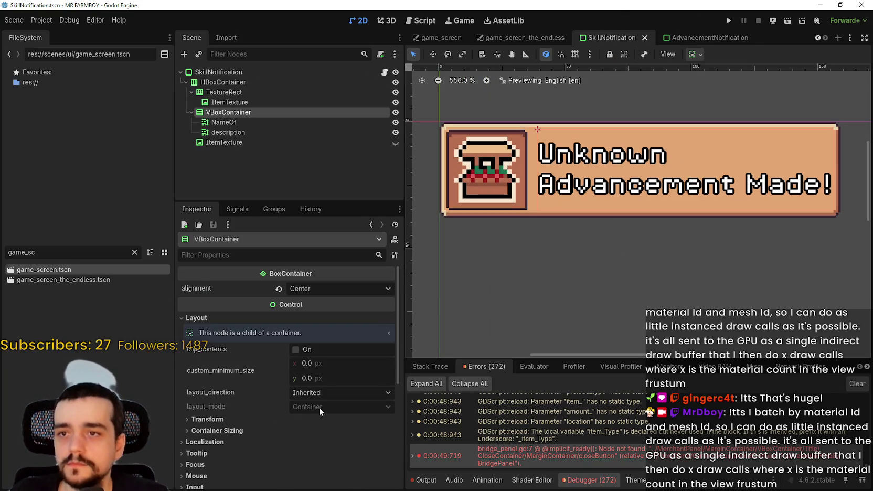
pyautogui.scroll(-4, 323, 397)
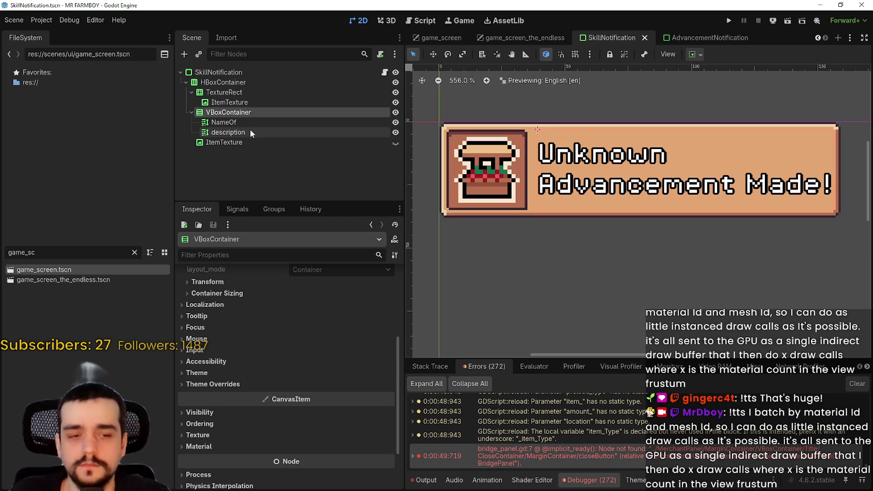
# - Give the description label font-size overrides: normal_font_size 12 and bold_font_size 11
pyautogui.click(249, 131)
pyautogui.scroll(-5, 297, 431)
pyautogui.scroll(-10, 298, 432)
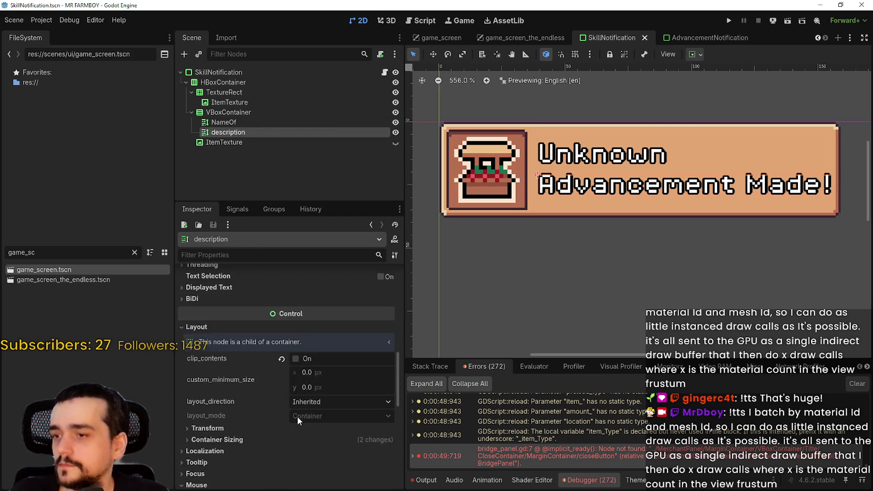
pyautogui.scroll(-3, 257, 398)
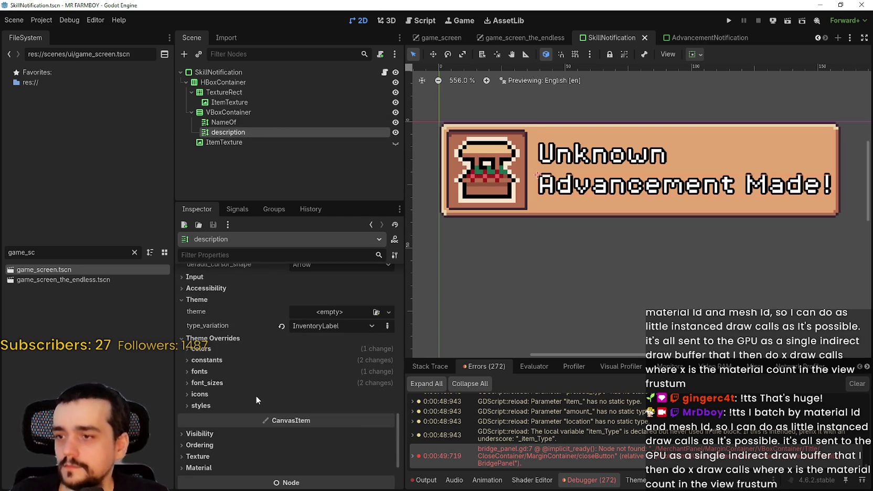
pyautogui.click(260, 393)
pyautogui.click(261, 384)
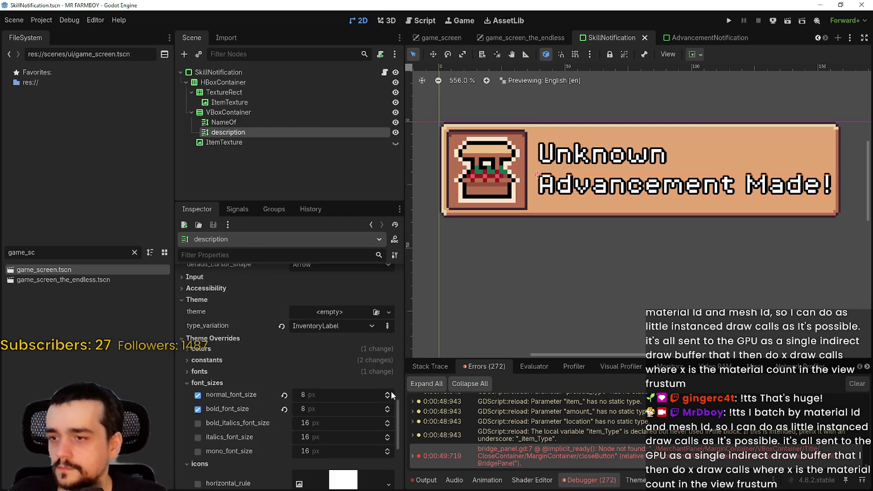
pyautogui.click(388, 392)
pyautogui.click(388, 393)
pyautogui.click(389, 394)
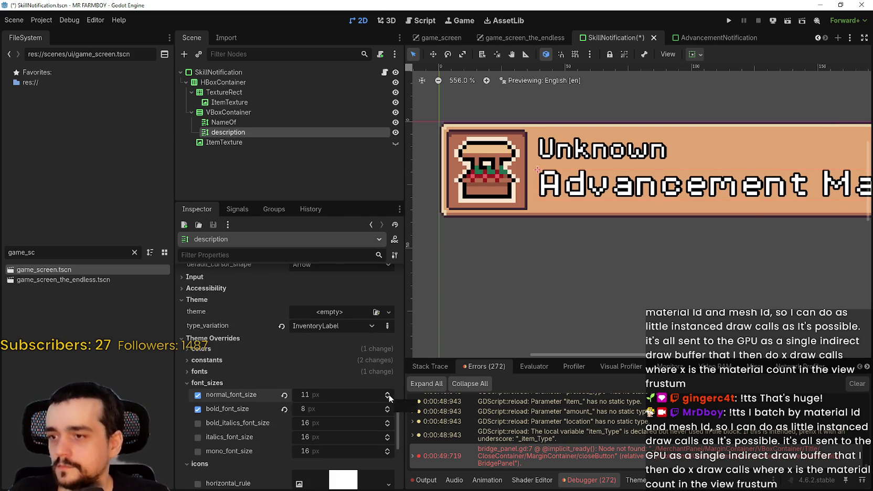
pyautogui.click(388, 394)
pyautogui.click(387, 407)
pyautogui.click(388, 407)
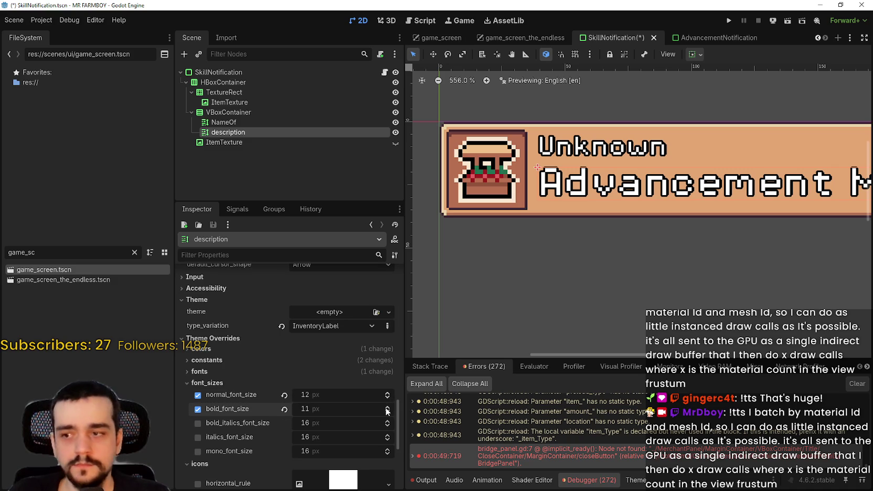
pyautogui.click(223, 123)
# - Set the NameOf label's normal_font_size and bold_font_size overrides both to 12
pyautogui.scroll(-5, 348, 459)
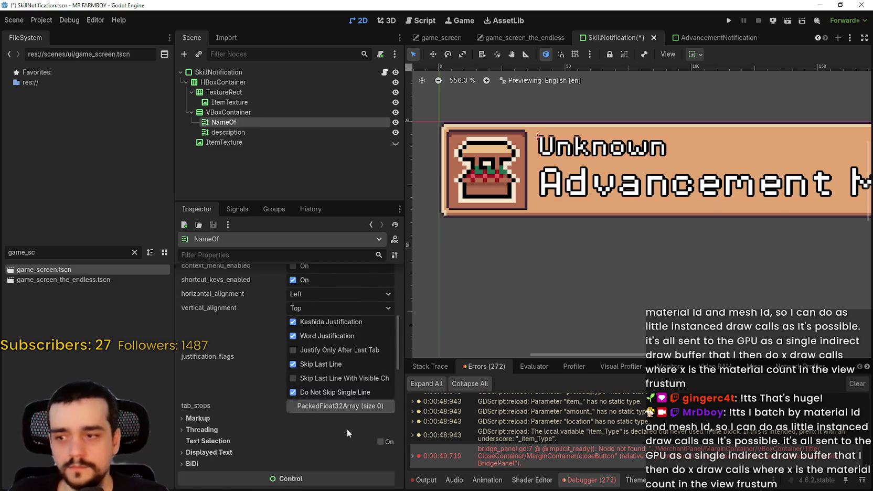
pyautogui.scroll(-10, 348, 415)
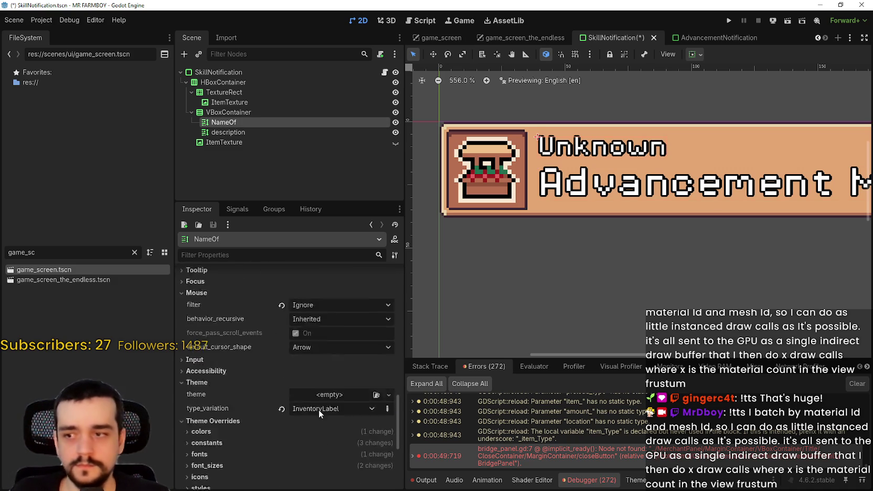
pyautogui.click(325, 384)
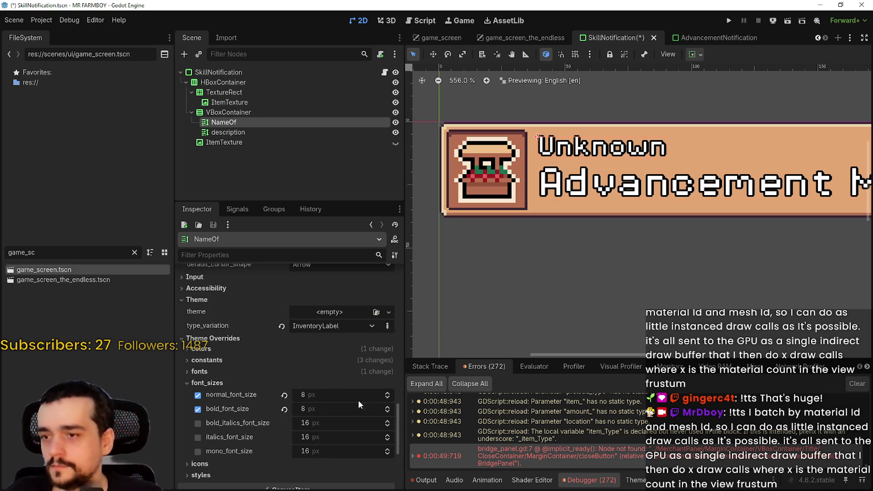
pyautogui.click(387, 394)
pyautogui.click(388, 394)
pyautogui.click(388, 393)
pyautogui.click(387, 393)
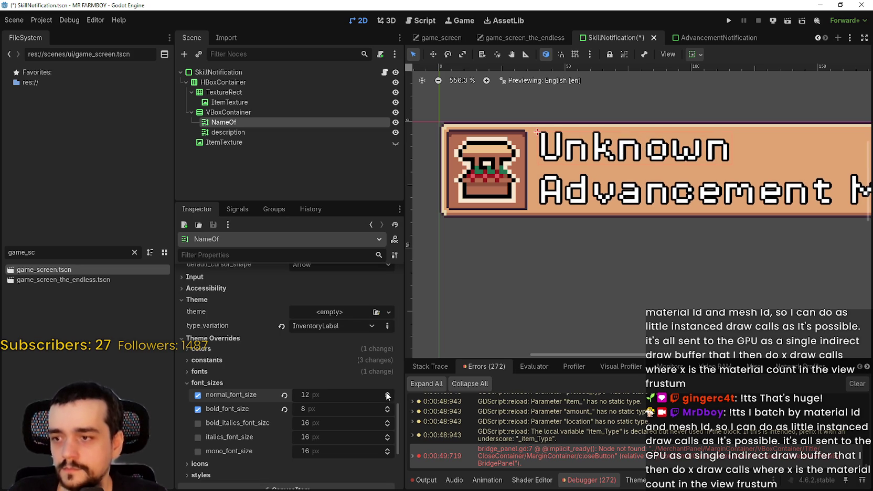
pyautogui.click(387, 411)
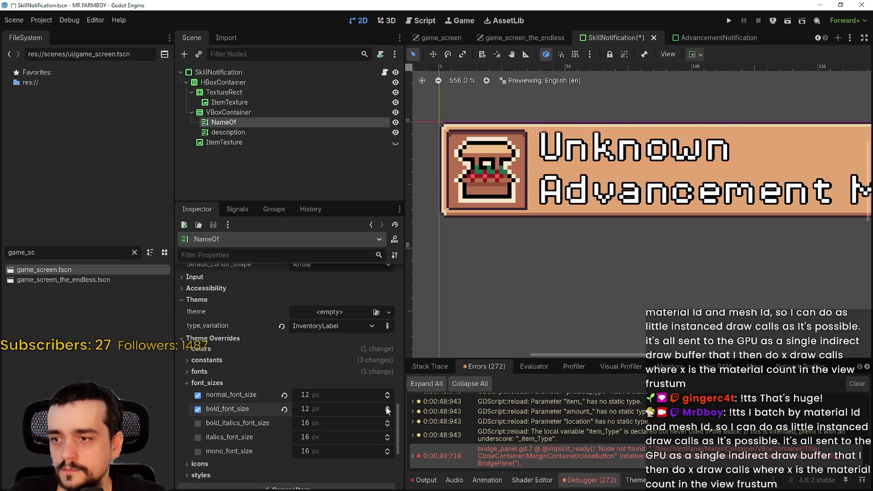
# - Save the SkillNotification scene with Ctrl+S
pyautogui.scroll(-4, 579, 184)
pyautogui.hotkey('ctrl', 's')
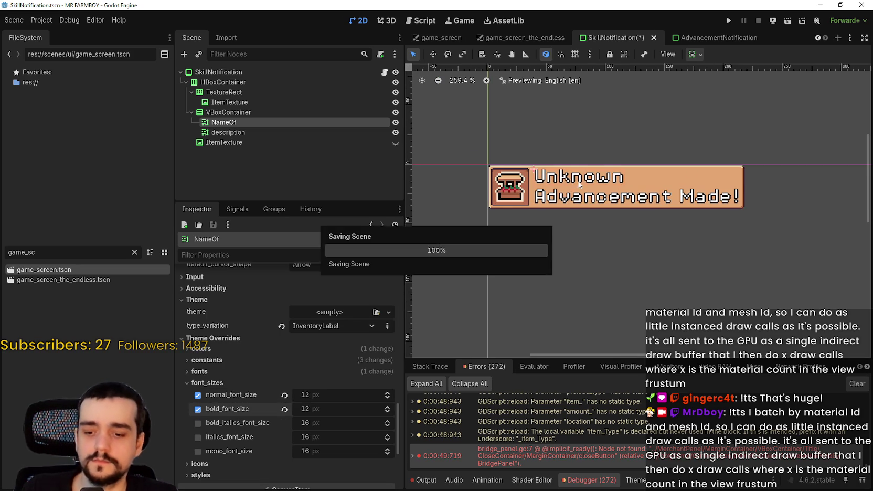
pyautogui.scroll(3, 580, 183)
pyautogui.scroll(-2, 587, 182)
pyautogui.scroll(2, 598, 182)
pyautogui.scroll(-4, 613, 181)
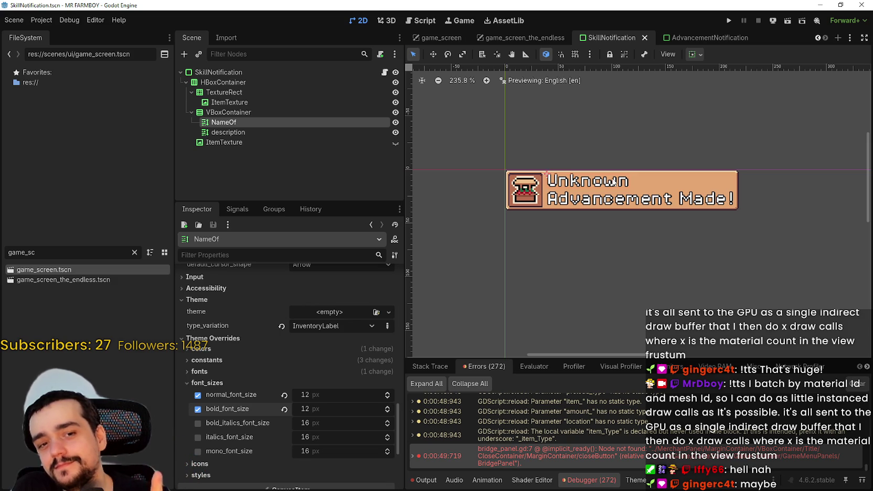
pyautogui.scroll(-2, 539, 200)
pyautogui.scroll(4, 530, 172)
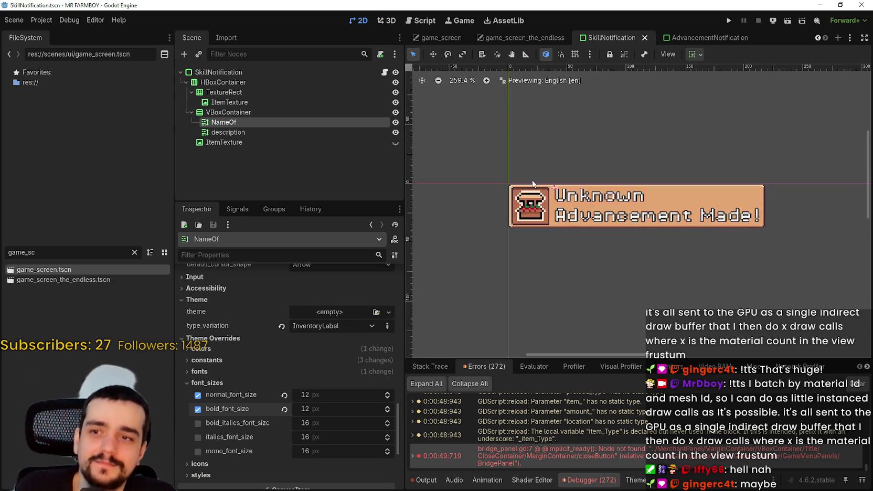
pyautogui.scroll(-2, 550, 196)
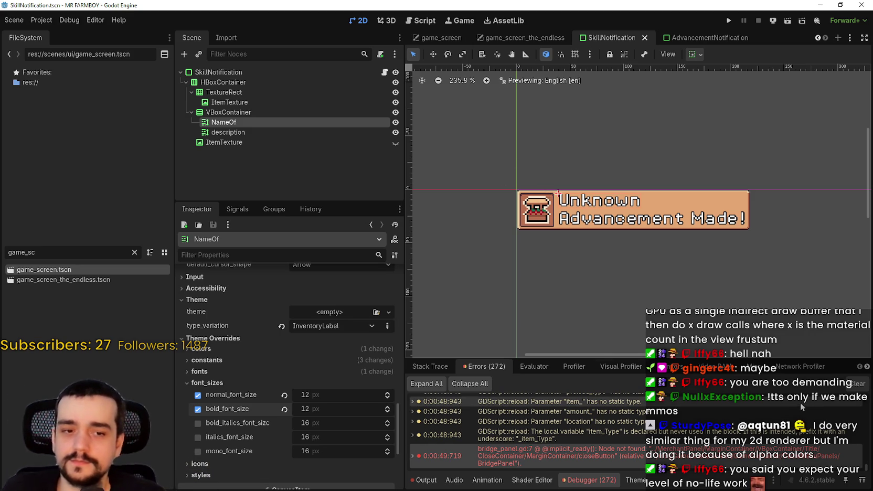
pyautogui.scroll(3, 570, 200)
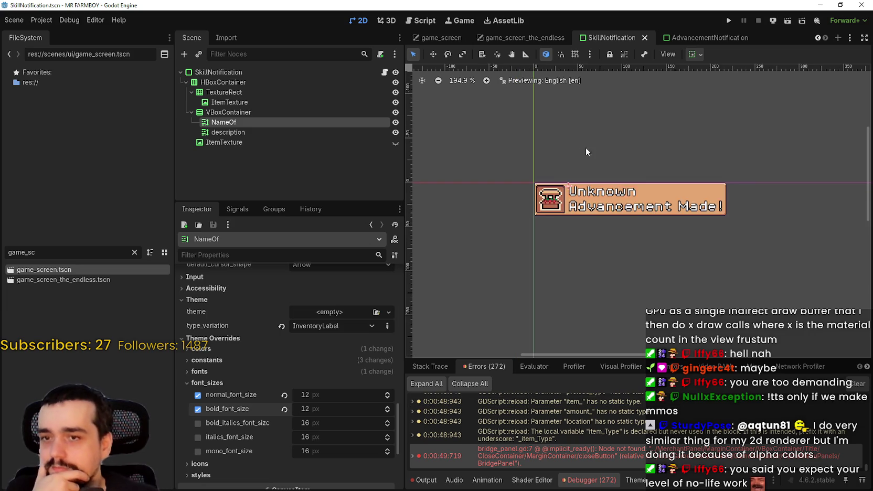
# - Select the description text node and review its inspector properties
pyautogui.click(244, 131)
pyautogui.scroll(-1, 640, 222)
pyautogui.scroll(2, 639, 222)
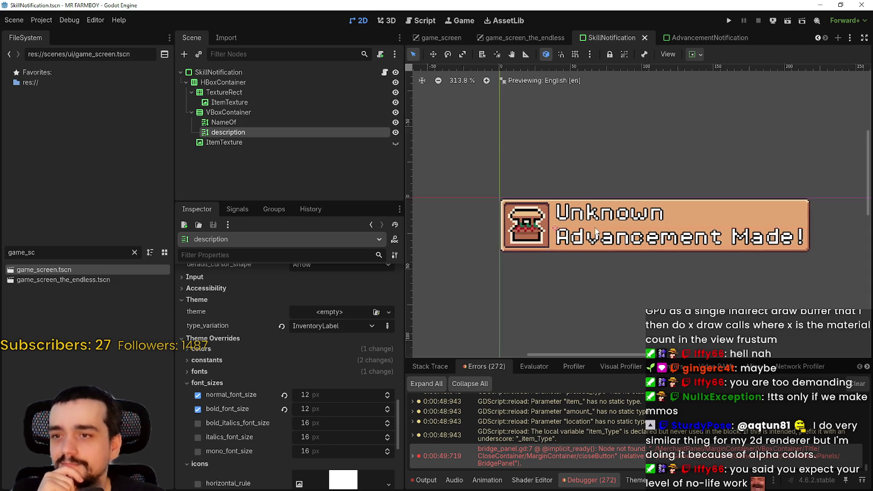
pyautogui.scroll(1, 579, 226)
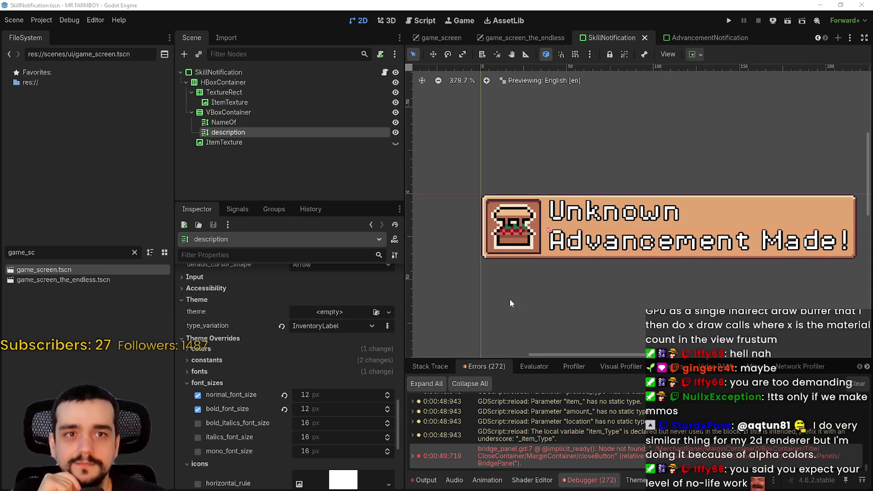
pyautogui.scroll(-3, 546, 265)
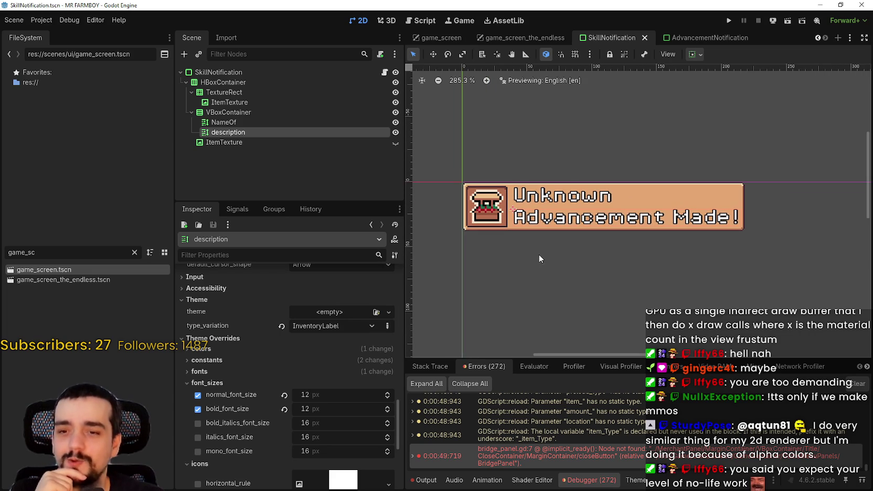
pyautogui.scroll(-3, 536, 257)
pyautogui.scroll(6, 538, 273)
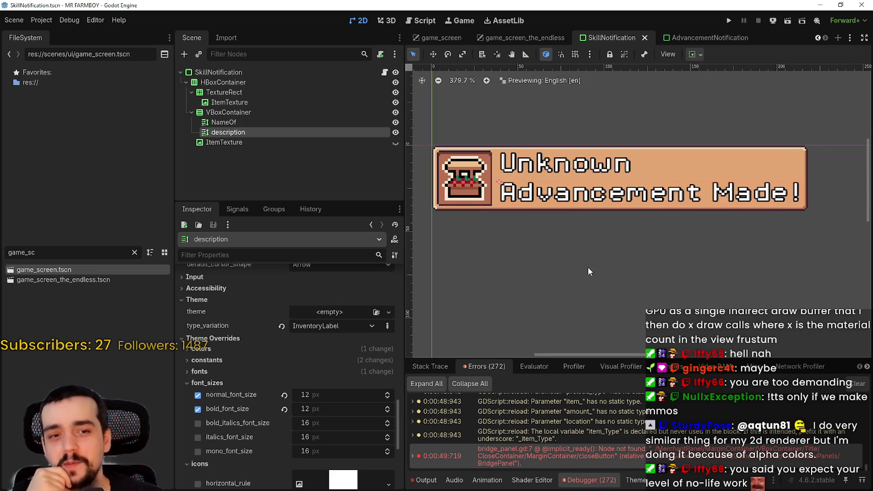
# - Clear the debugger's error list and bring up the Output log
pyautogui.click(853, 387)
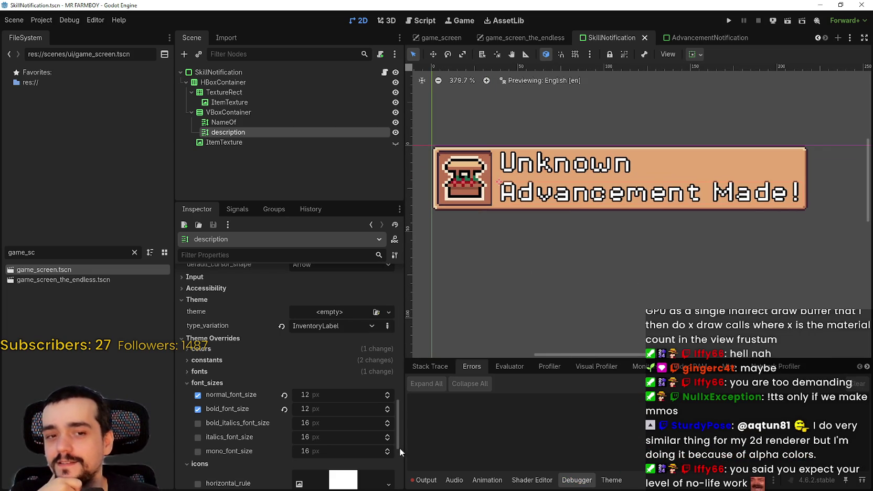
pyautogui.click(424, 480)
pyautogui.click(613, 481)
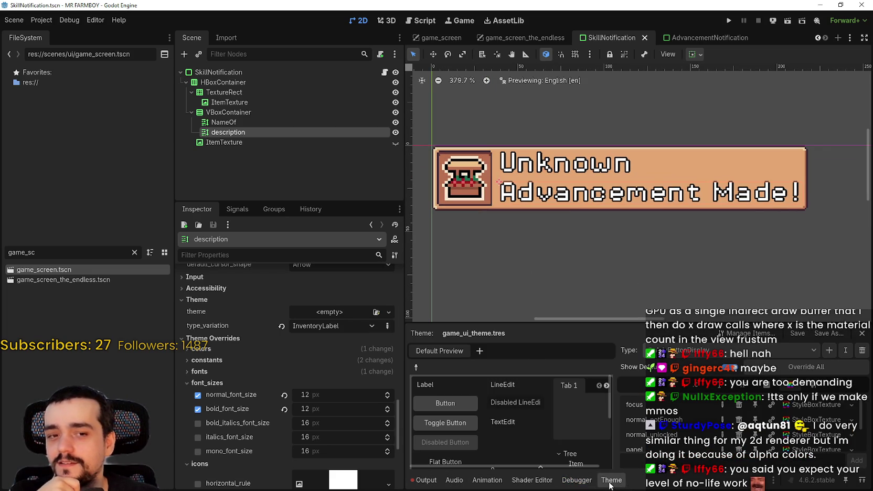
pyautogui.click(577, 479)
pyautogui.click(425, 480)
pyautogui.scroll(-1, 603, 284)
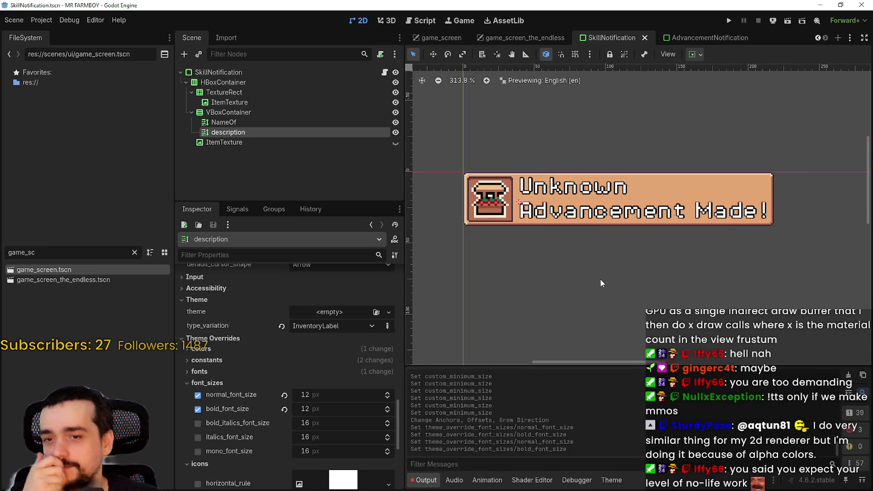
pyautogui.scroll(3, 546, 217)
pyautogui.scroll(-3, 546, 217)
pyautogui.scroll(-6, 546, 216)
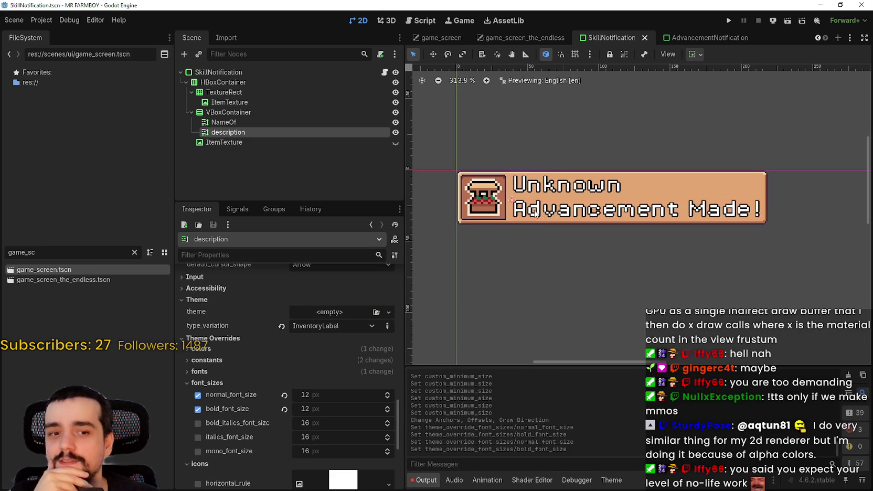
pyautogui.scroll(2, 478, 214)
pyautogui.click(243, 112)
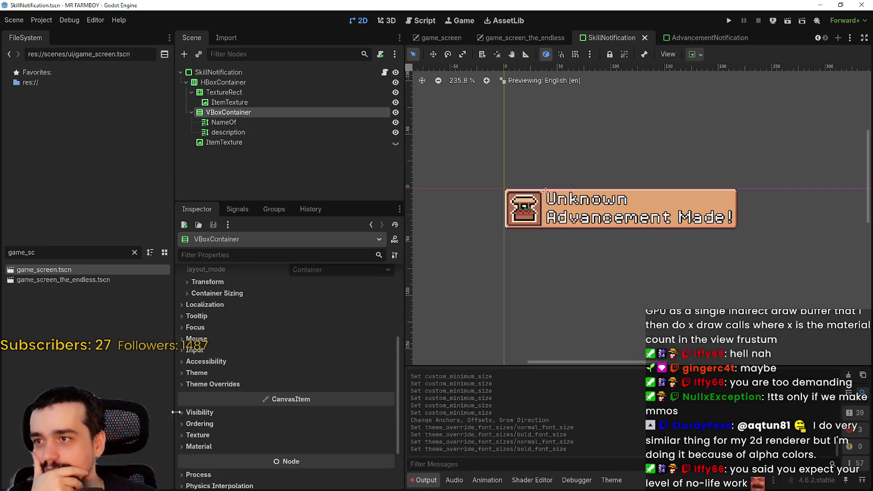
# - Reveal the VBoxContainer's theme override constants to check its separation value
pyautogui.click(230, 383)
pyautogui.click(334, 397)
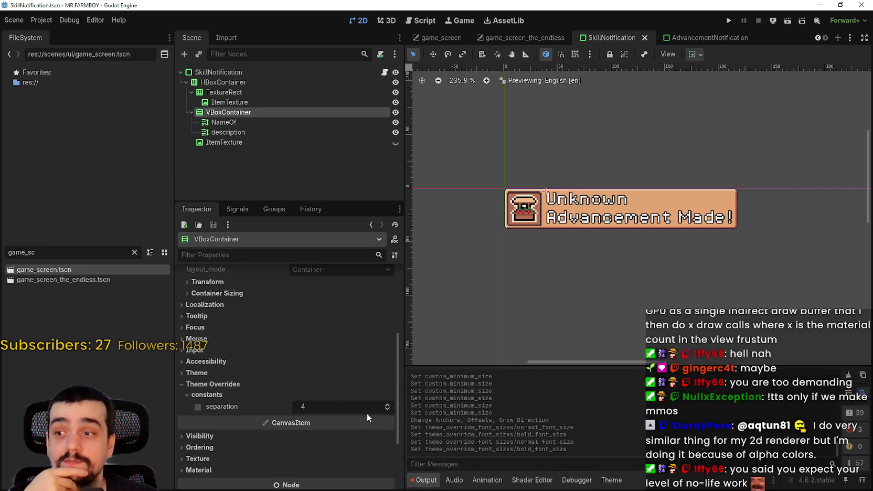
pyautogui.scroll(3, 579, 198)
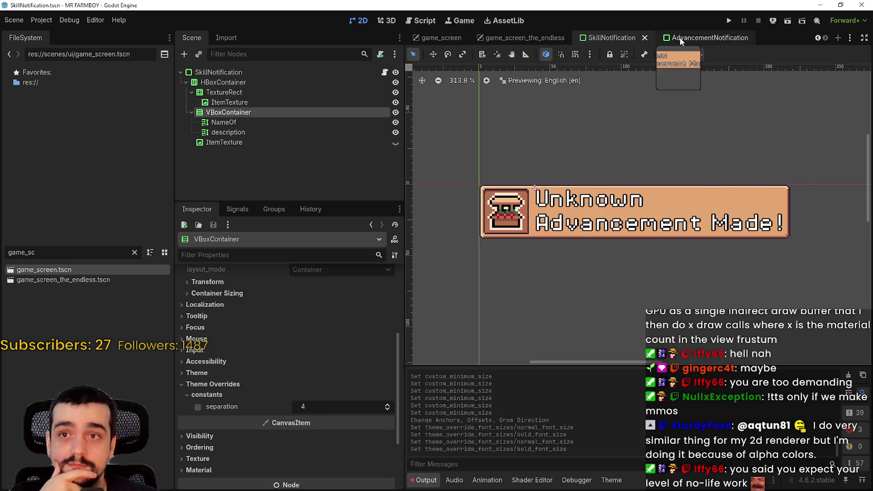
# - Compare the SkillNotification layout against the AdvancementNotification scene
pyautogui.click(678, 37)
pyautogui.click(612, 37)
pyautogui.scroll(-3, 596, 224)
pyautogui.scroll(1, 598, 215)
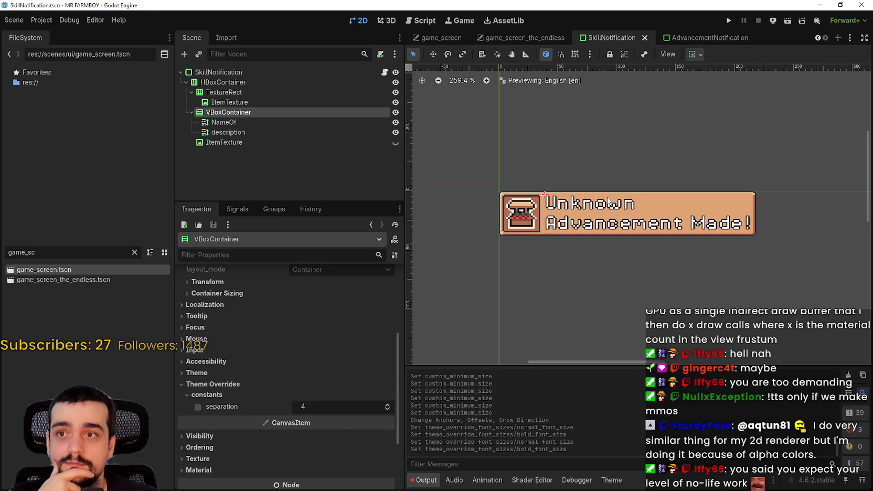
pyautogui.scroll(-2, 601, 194)
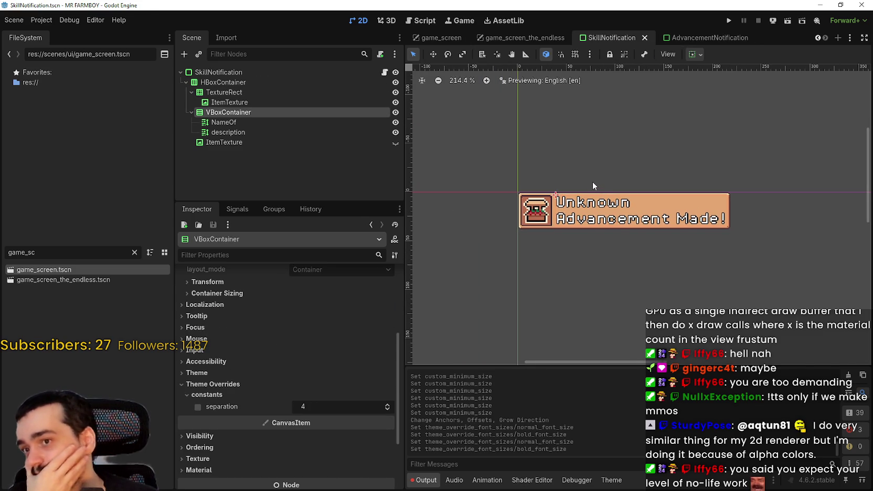
pyautogui.scroll(-2, 592, 181)
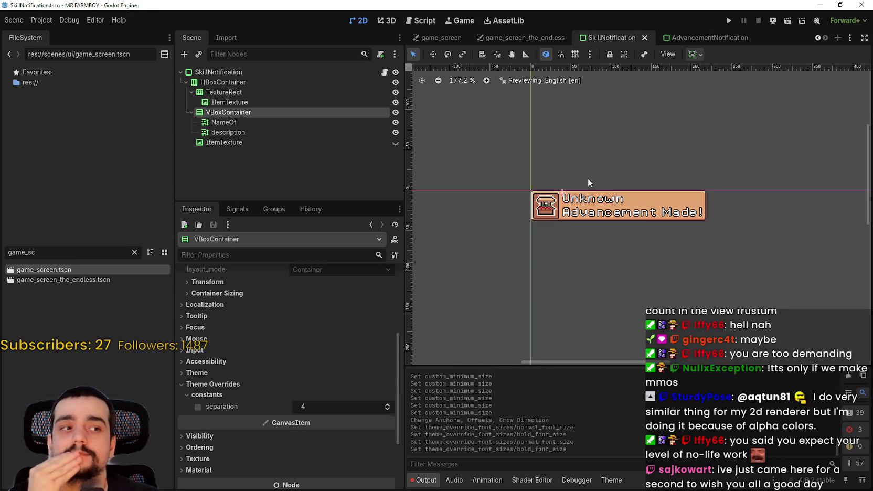
pyautogui.scroll(2, 587, 176)
pyautogui.scroll(2, 560, 188)
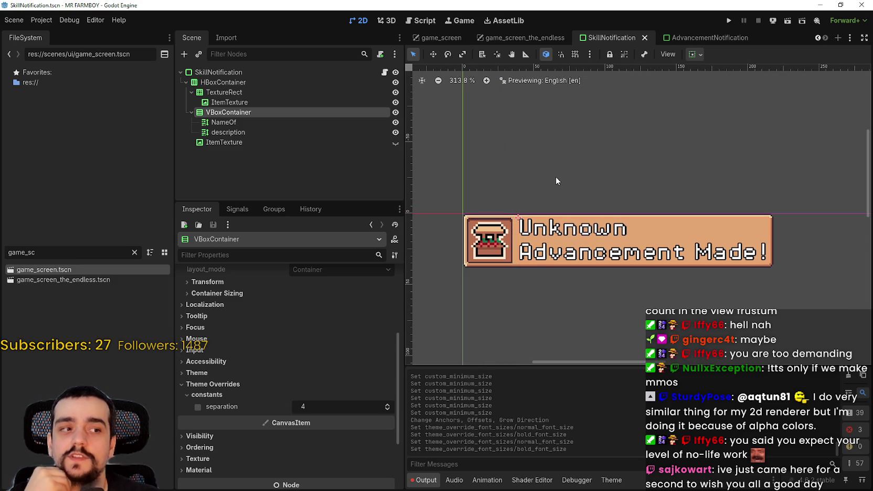
pyautogui.scroll(-8, 556, 181)
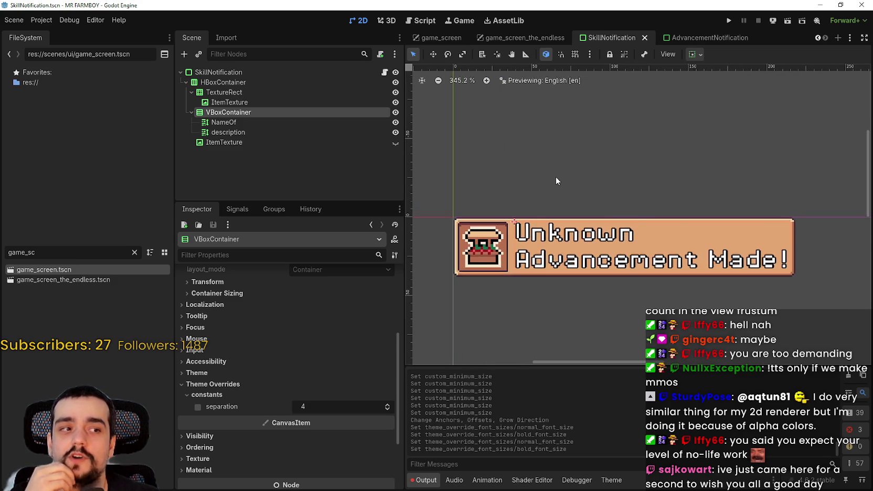
pyautogui.scroll(10, 560, 190)
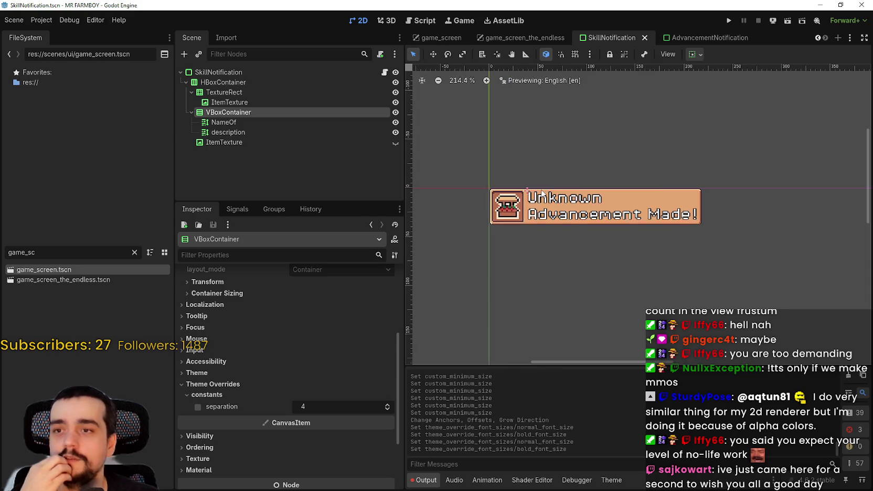
pyautogui.scroll(-5, 550, 196)
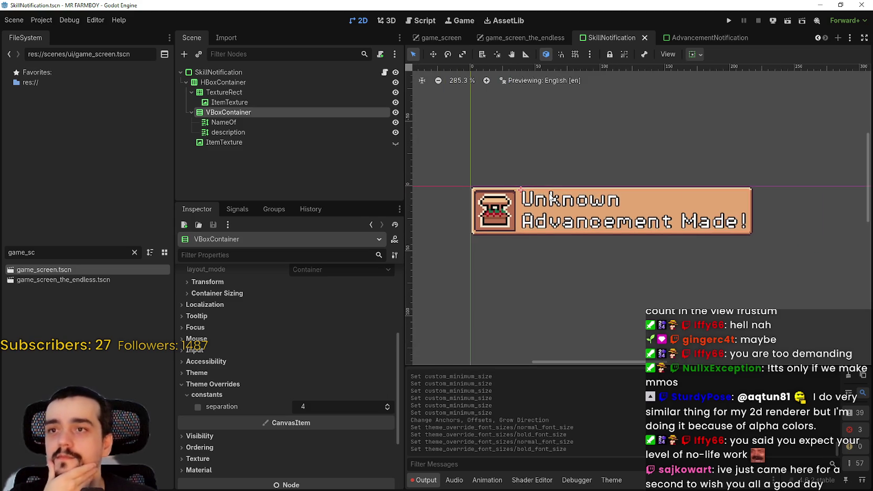
pyautogui.scroll(5, 532, 201)
pyautogui.scroll(-7, 551, 202)
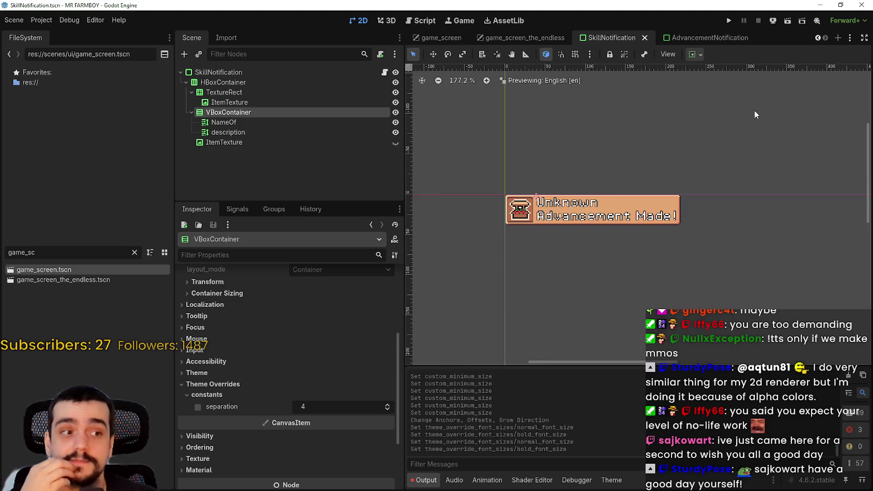
# - Recheck AdvancementNotification, then open game_screen_the_endless and run the project
pyautogui.click(715, 38)
pyautogui.scroll(-5, 664, 169)
pyautogui.scroll(-3, 664, 169)
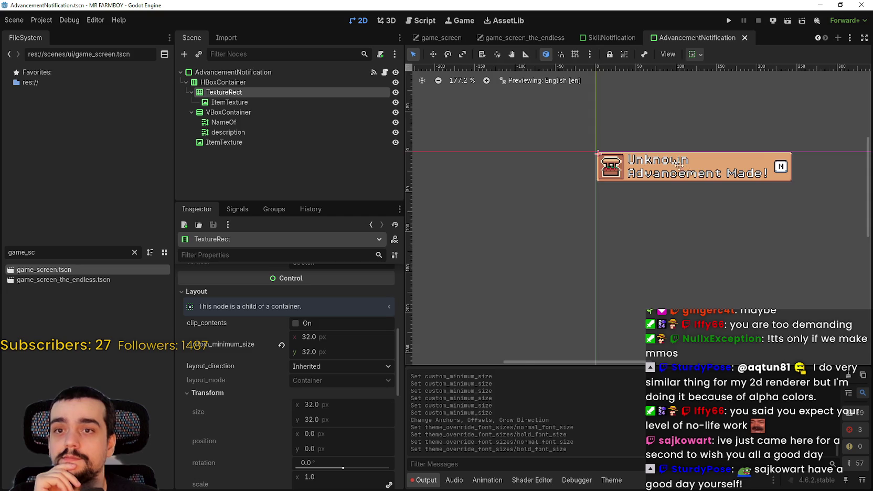
pyautogui.click(611, 38)
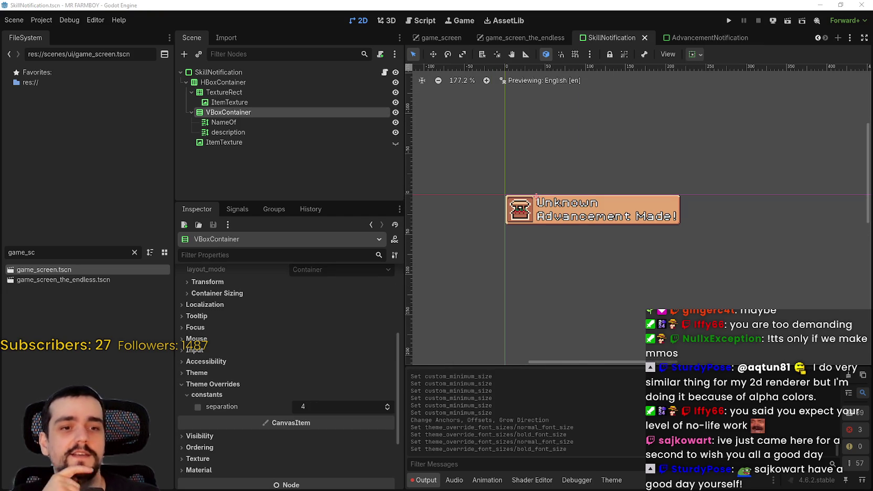
pyautogui.scroll(3, 575, 229)
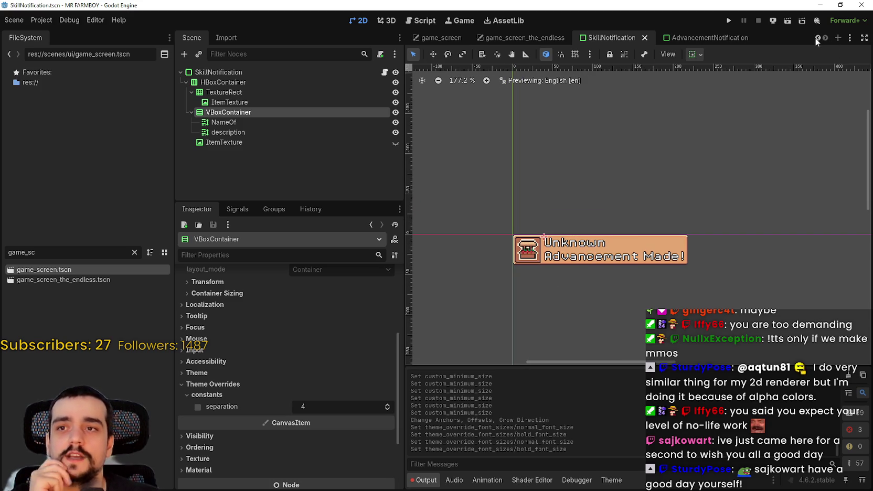
pyautogui.click(525, 39)
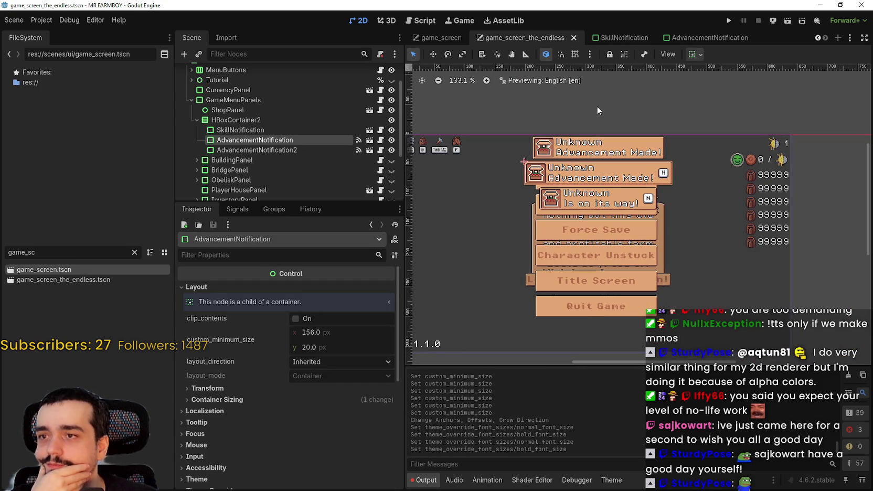
pyautogui.click(728, 17)
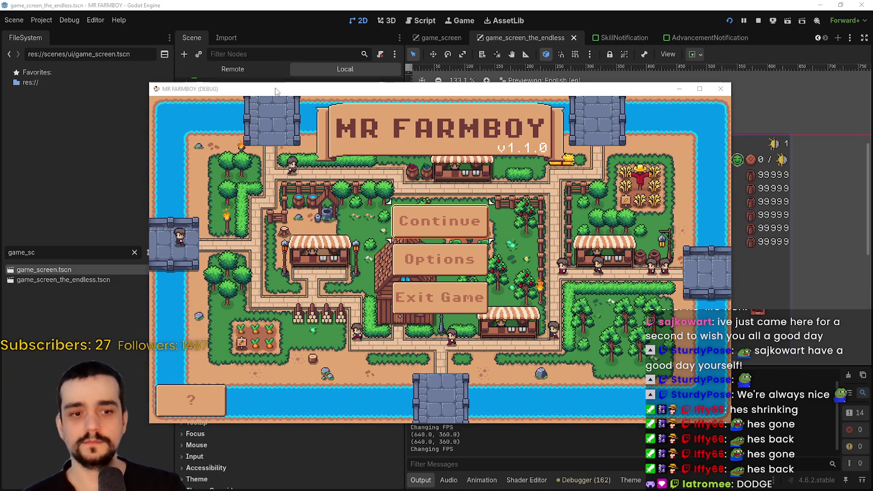
# - Reposition the game window, choose Continue, and load the Save 2 slot
pyautogui.moveTo(278, 89); pyautogui.dragTo(315, 95)
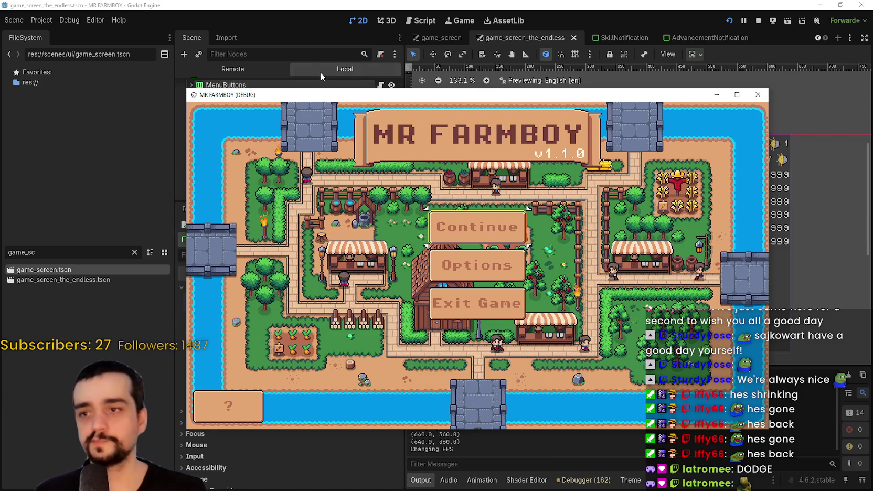
pyautogui.click(446, 227)
pyautogui.click(445, 302)
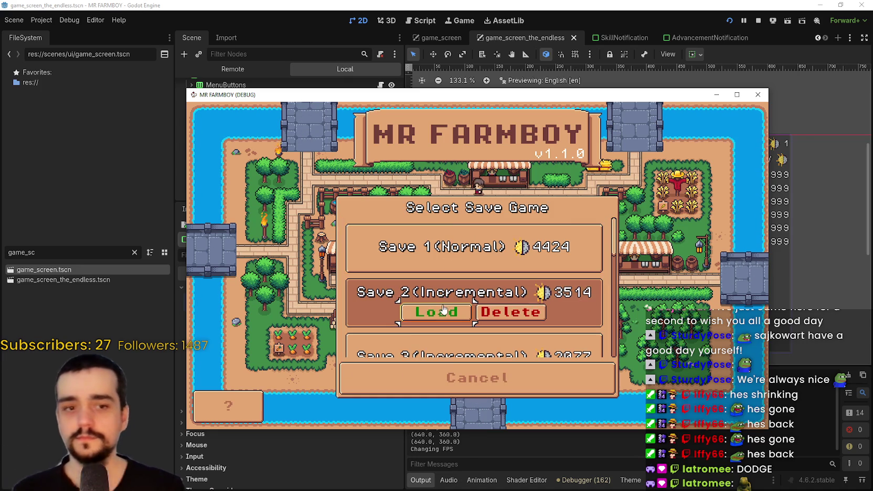
pyautogui.click(433, 317)
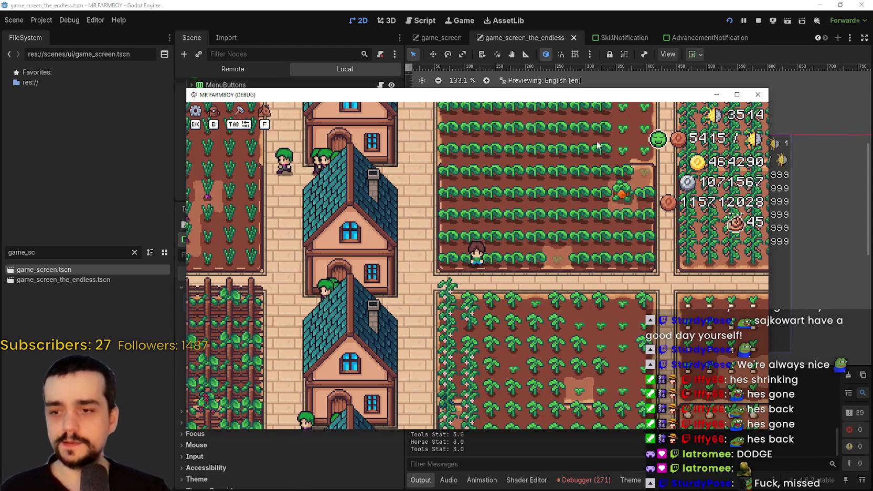
# - Stop the game and open bridge_panel.gd at the line 7 error
pyautogui.press('F8')
pyautogui.scroll(-15, 608, 442)
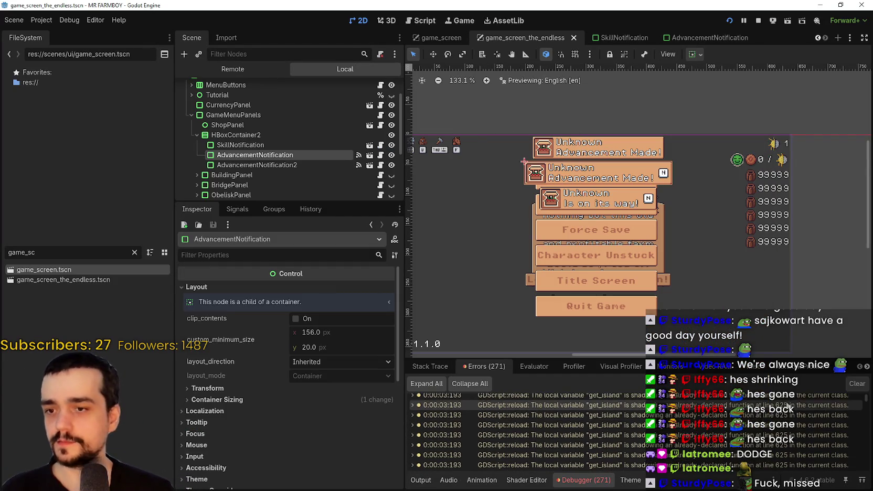
pyautogui.doubleClick(556, 446)
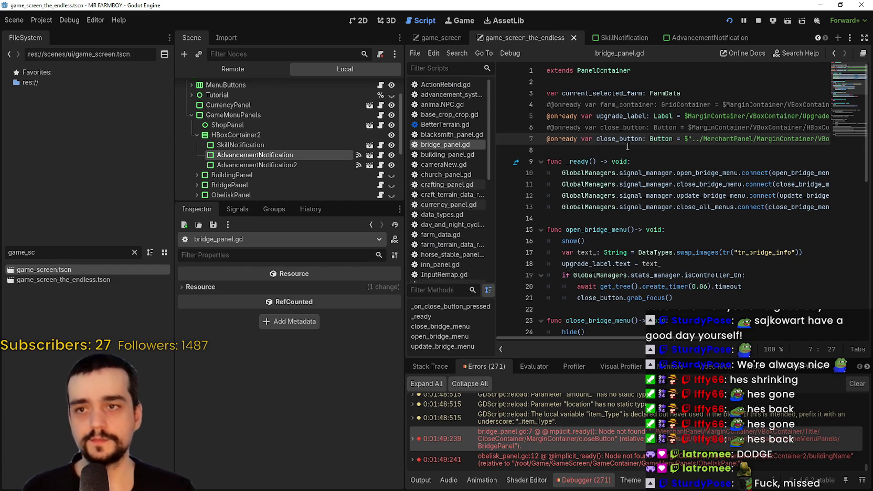
pyautogui.moveTo(614, 337)
pyautogui.mouseDown()
pyautogui.moveTo(777, 338)
pyautogui.moveTo(372, 263)
pyautogui.mouseUp()
pyautogui.scroll(-2, 284, 159)
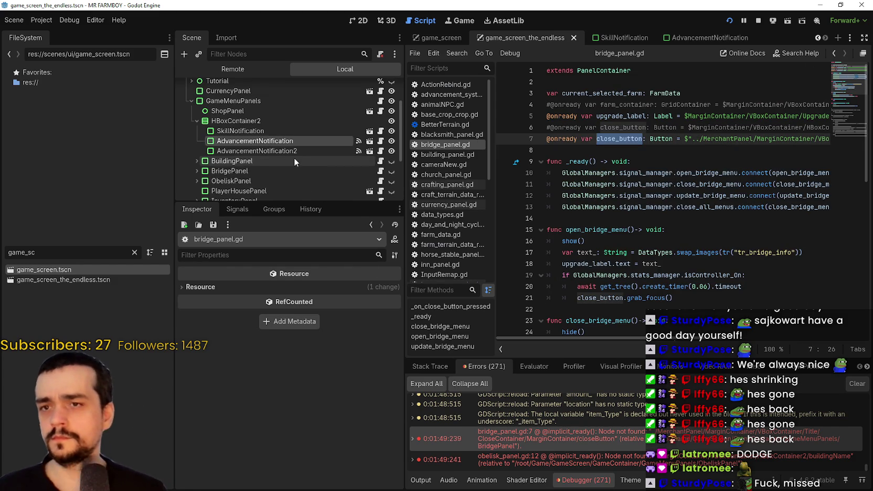
pyautogui.scroll(-1, 246, 166)
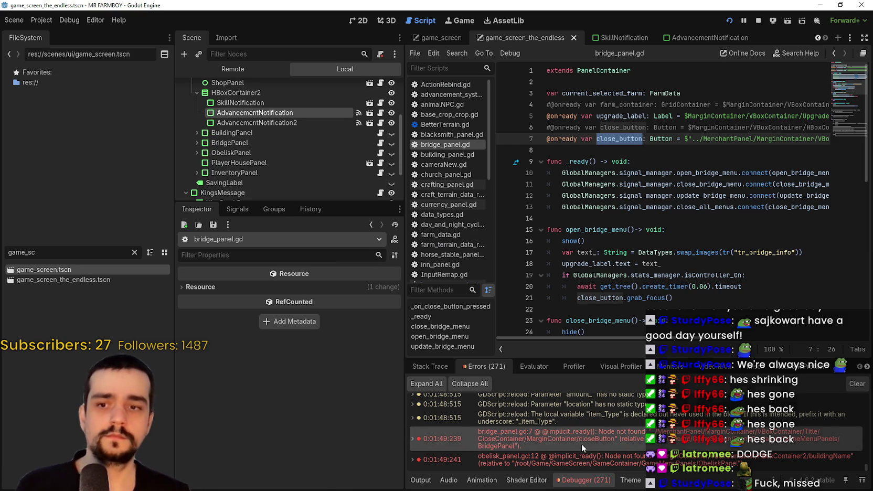
pyautogui.moveTo(582, 444)
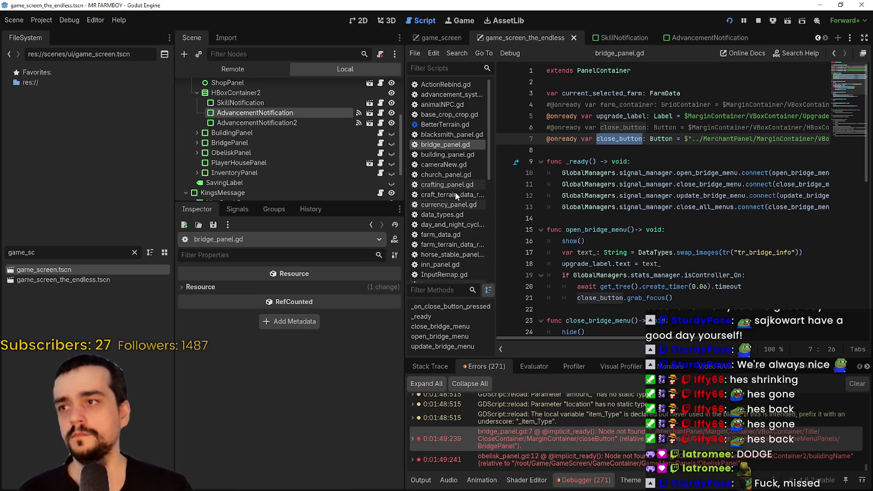
pyautogui.scroll(5, 354, 137)
pyautogui.scroll(-2, 347, 173)
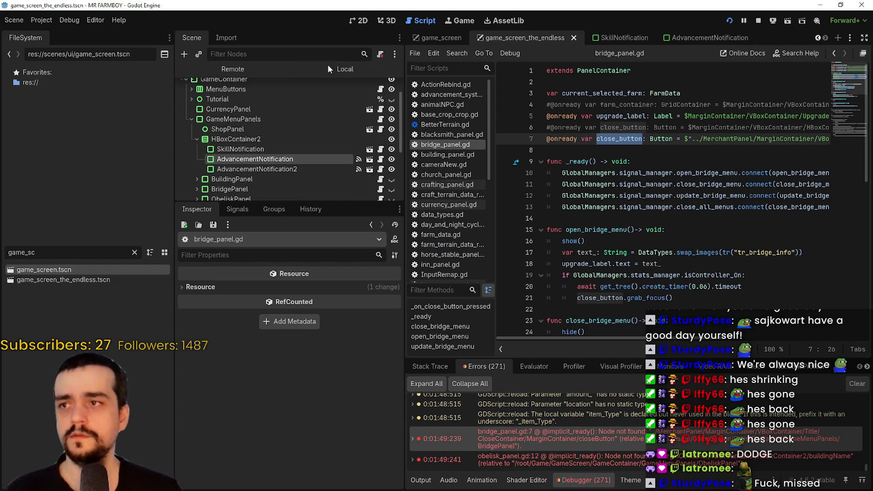
# - Collapse HBoxContainer2 and GameMenuPanels in the Scene tree
pyautogui.click(197, 140)
pyautogui.scroll(-2, 205, 172)
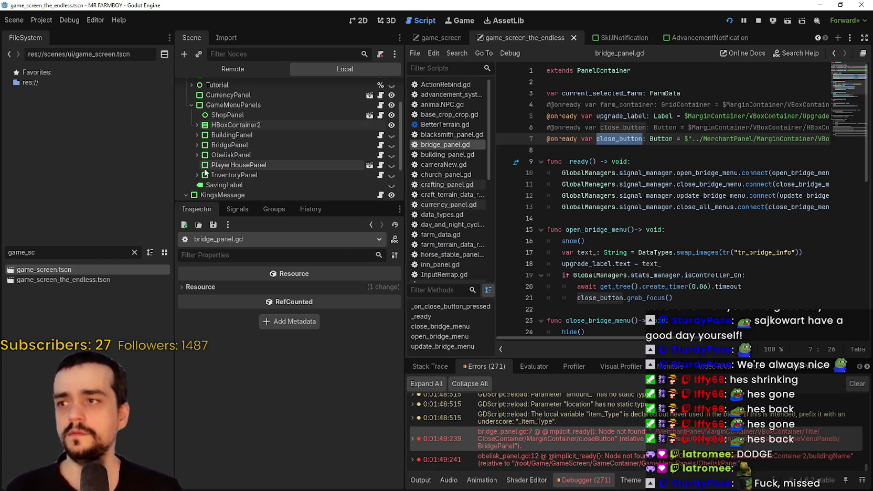
pyautogui.scroll(1, 203, 165)
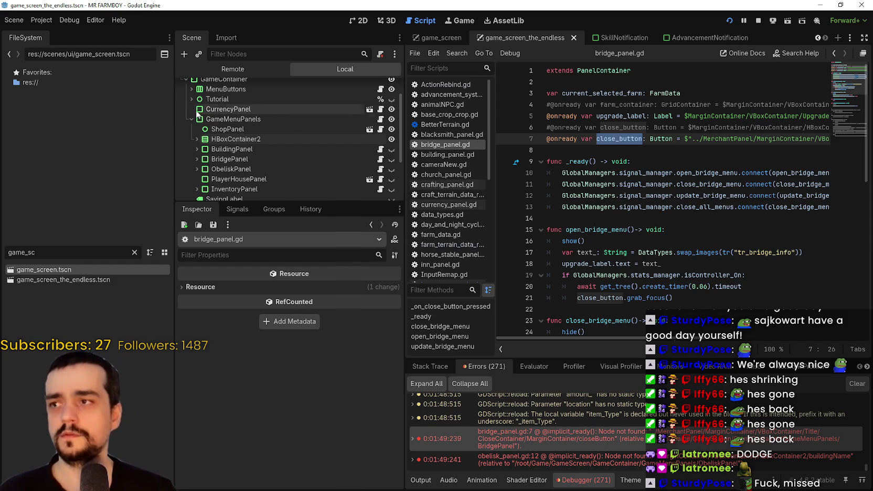
pyautogui.click(191, 120)
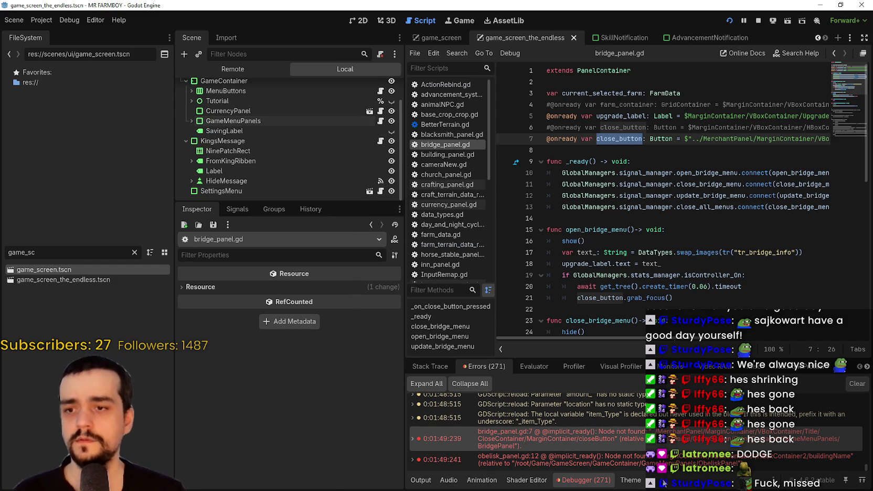
# - Jump from bridge_panel.gd to the obelisk_panel.gd line 12 error
pyautogui.press('Home')
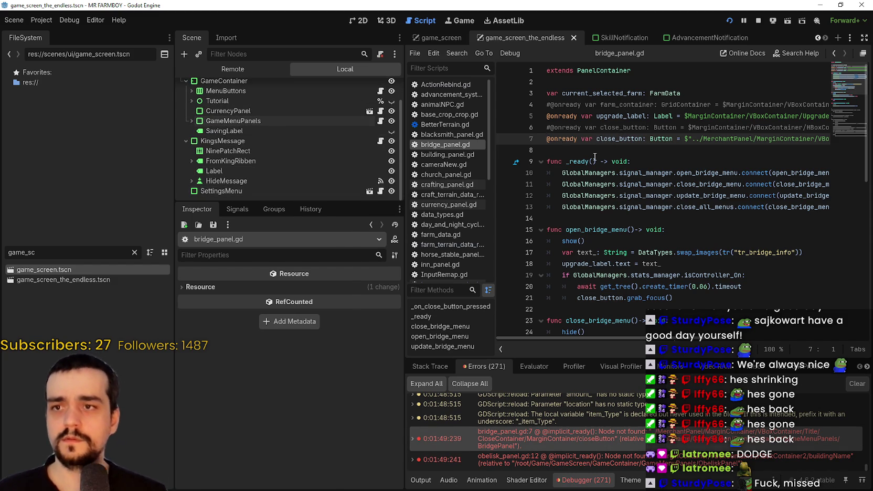
pyautogui.press('Down')
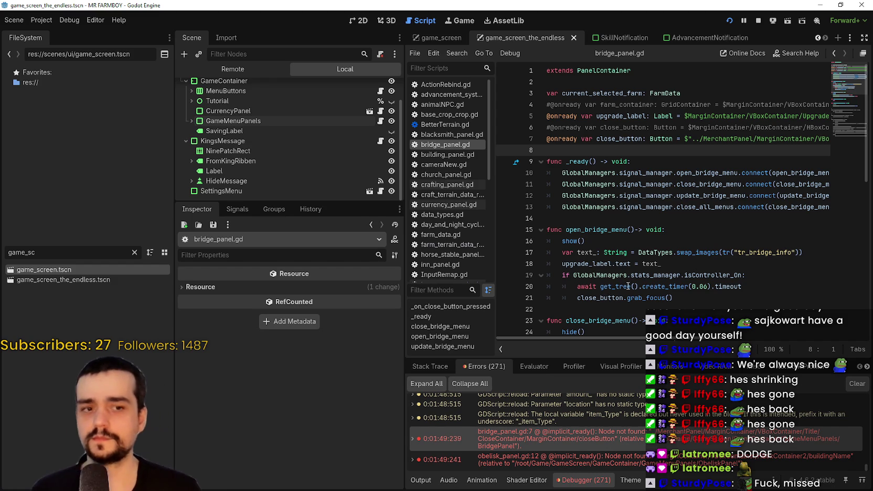
pyautogui.doubleClick(667, 460)
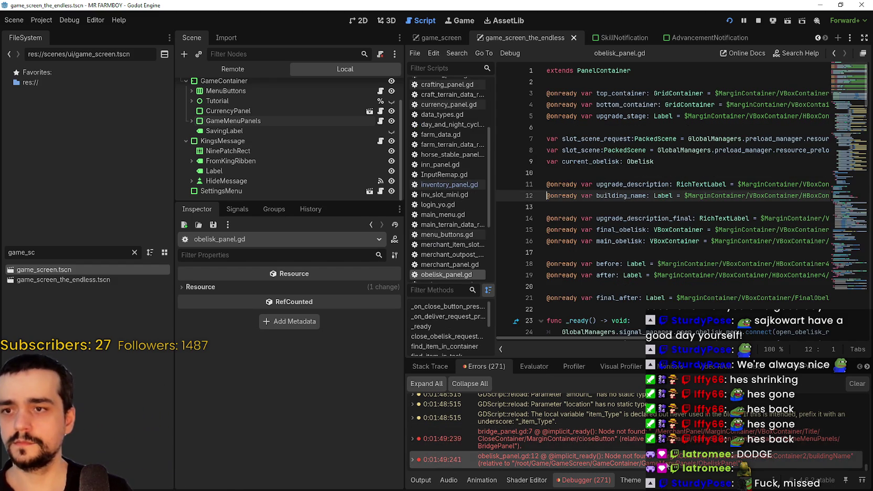
# - Return to line 12 and expand GameMenuPanels and ObeliskPanel in the Scene tree
pyautogui.click(579, 210)
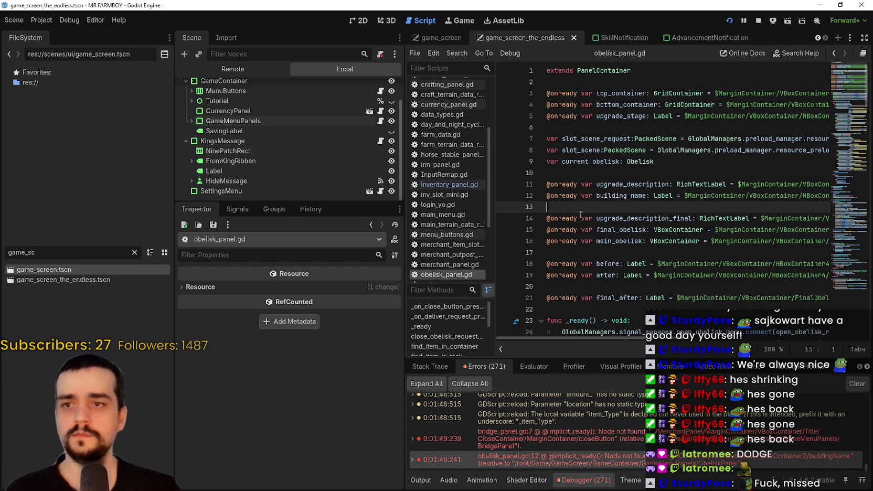
pyautogui.doubleClick(663, 460)
pyautogui.scroll(2, 332, 167)
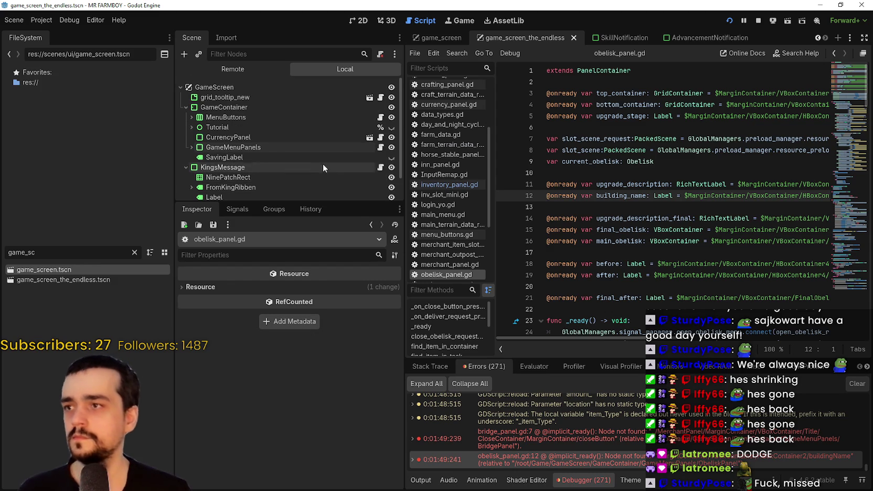
pyautogui.click(187, 145)
pyautogui.scroll(-3, 187, 145)
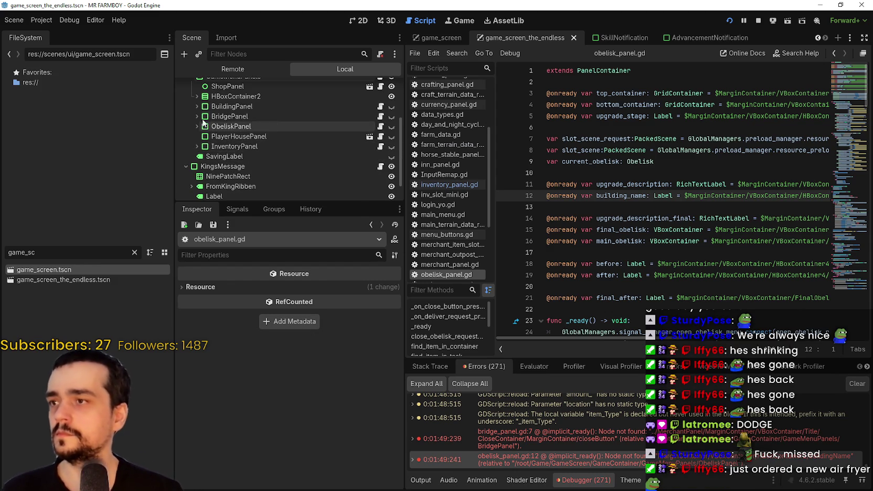
pyautogui.click(197, 126)
pyautogui.scroll(-2, 231, 137)
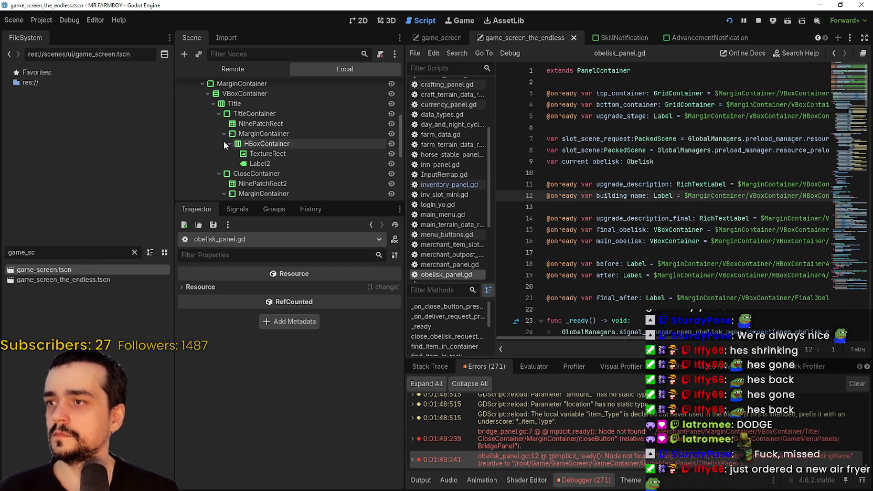
# - Add an onready reference to Label2 on line 13 and rename it building_name
pyautogui.click(268, 154)
pyautogui.click(257, 165)
pyautogui.moveTo(256, 165)
pyautogui.mouseDown()
pyautogui.moveTo(681, 185)
pyautogui.moveTo(643, 208)
pyautogui.moveTo(613, 203)
pyautogui.mouseUp()
pyautogui.click(624, 196)
pyautogui.doubleClick(613, 208)
pyautogui.write('building_name')
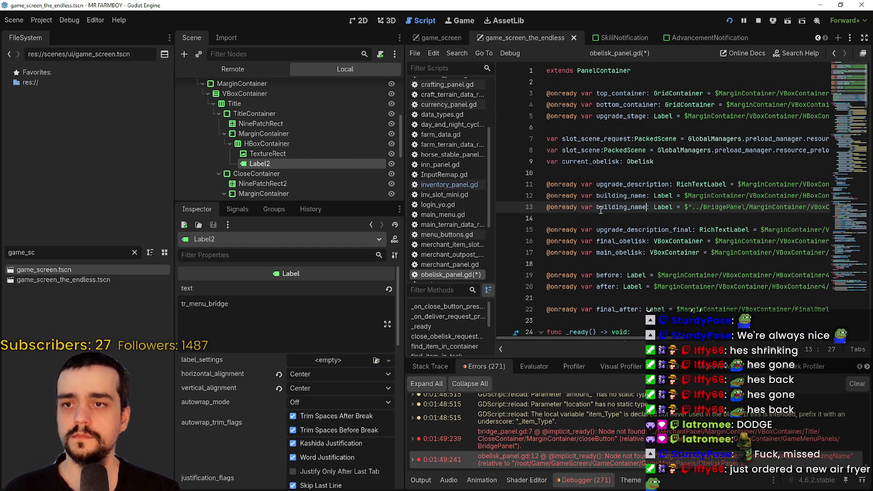
# - Comment out the old line 12 with '#', save, and rerun the game
pyautogui.click(546, 196)
pyautogui.write('#')
pyautogui.hotkey('ctrl', 's')
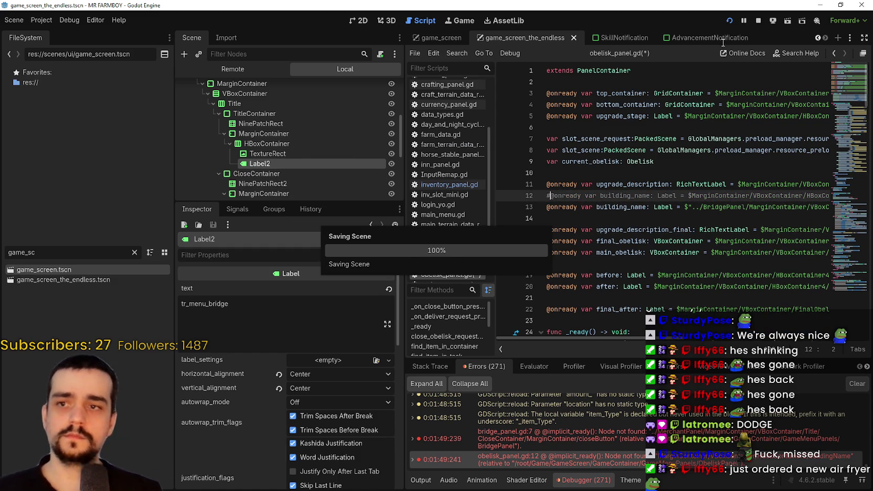
pyautogui.click(729, 21)
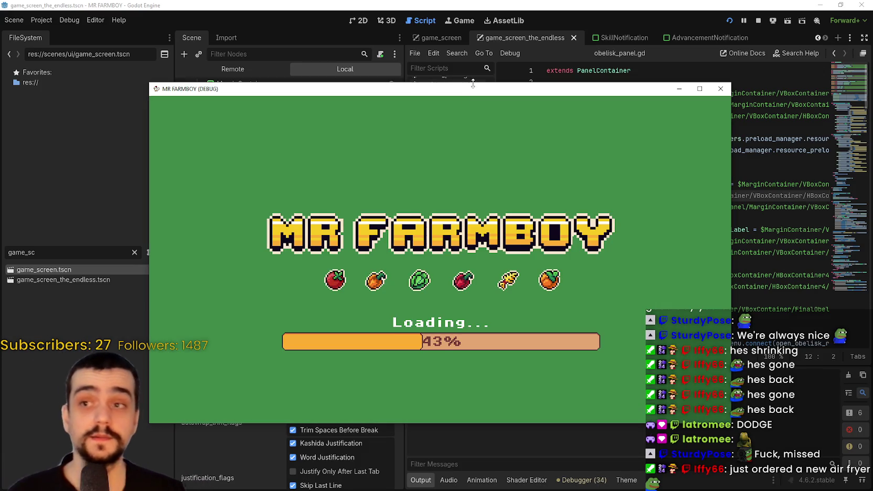
# - Move the game window, choose Continue, and load the Save 2 (Incremental) slot
pyautogui.moveTo(463, 94); pyautogui.dragTo(485, 49)
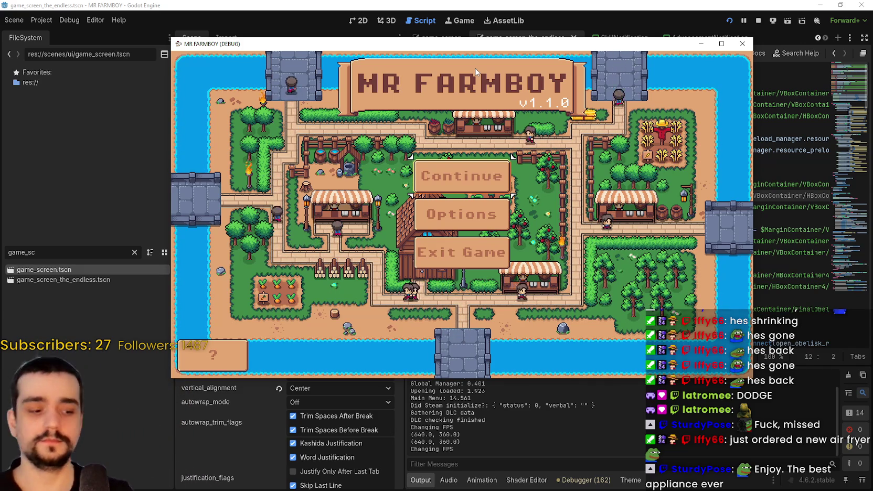
pyautogui.click(446, 178)
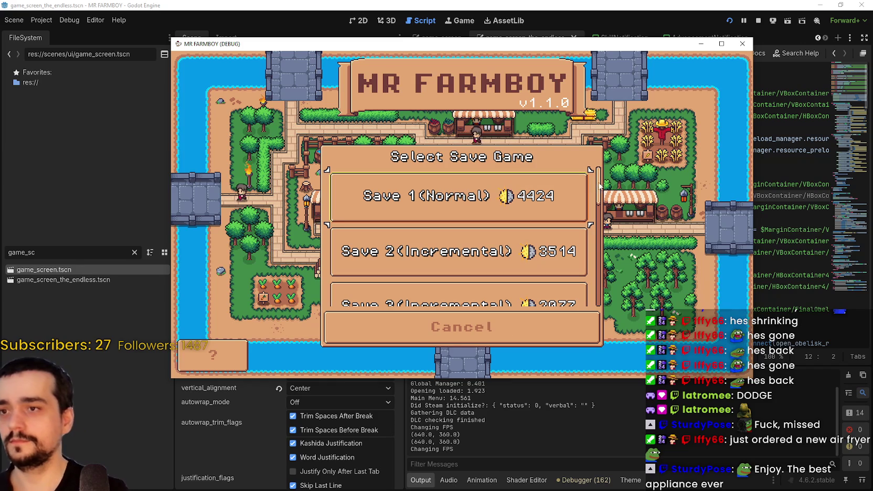
pyautogui.click(444, 258)
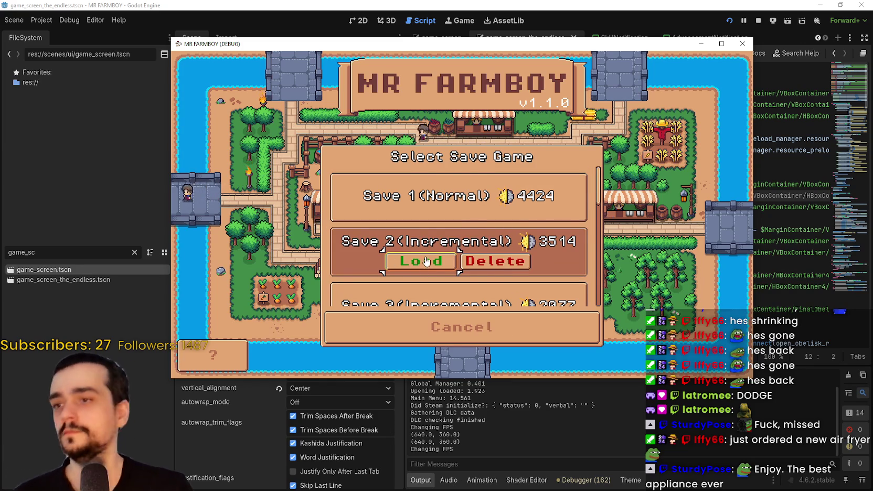
pyautogui.click(424, 261)
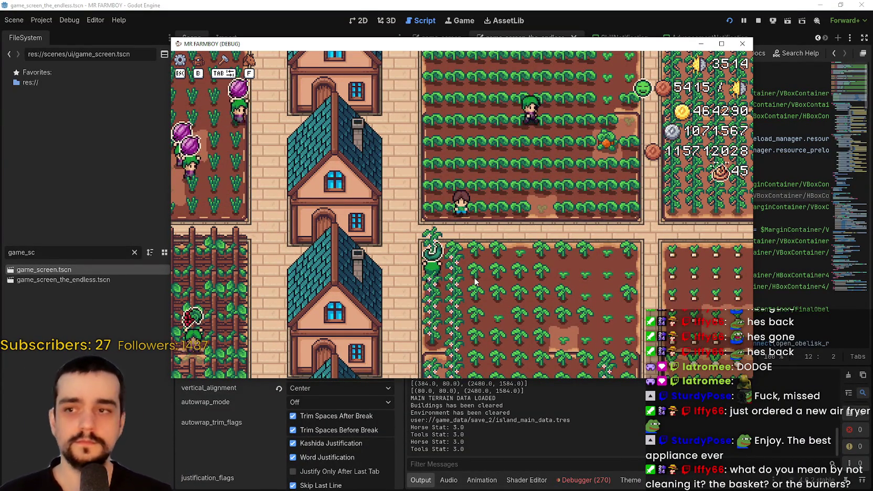
# - Pan the camera to the obelisk row with W and D and maximize the game window
pyautogui.scroll(-3, 475, 281)
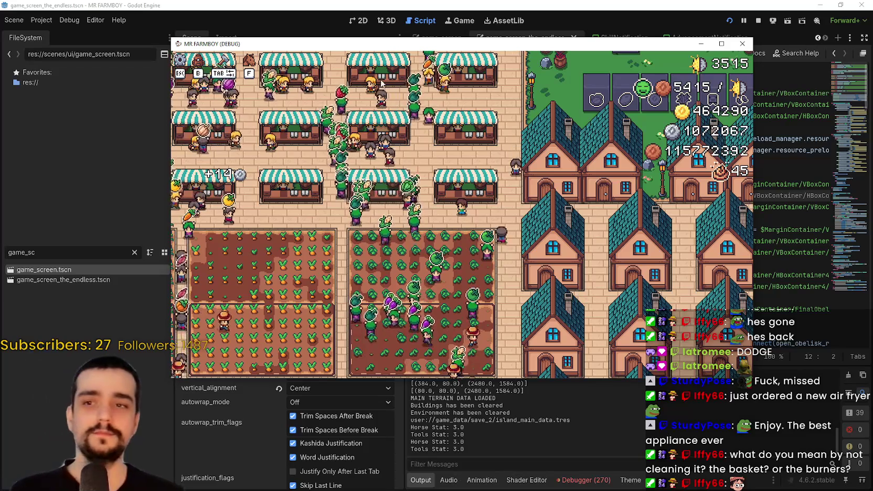
pyautogui.press('w')
pyautogui.press('d')
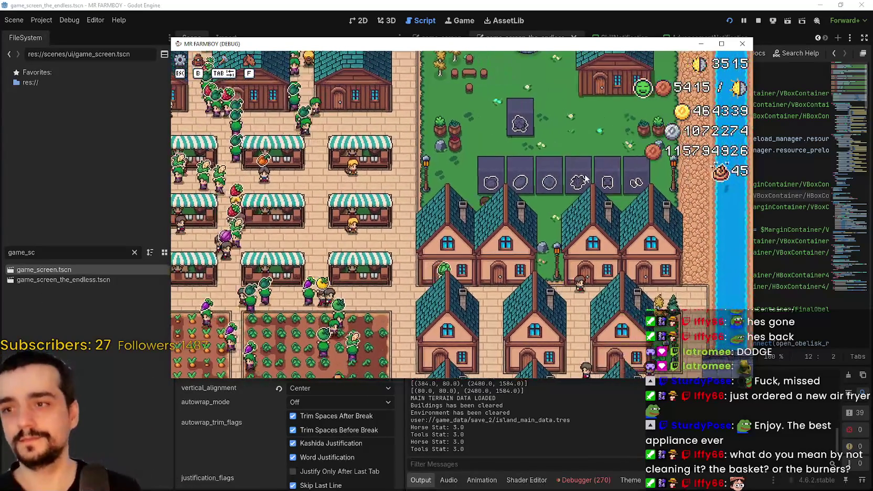
pyautogui.moveTo(564, 219)
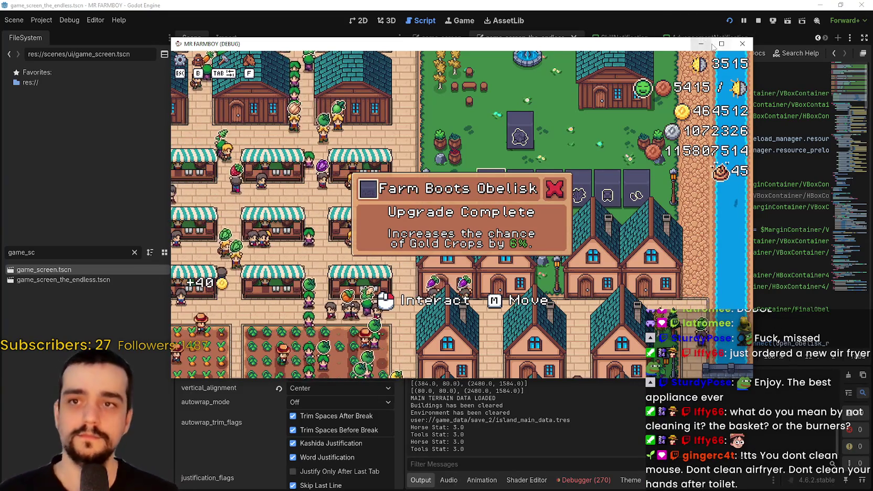
pyautogui.doubleClick(693, 44)
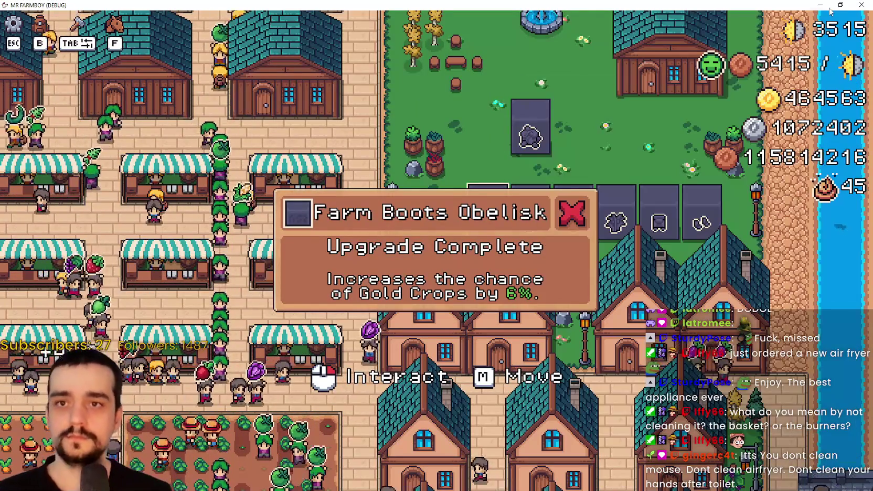
pyautogui.hotkey('alt', 'Tab')
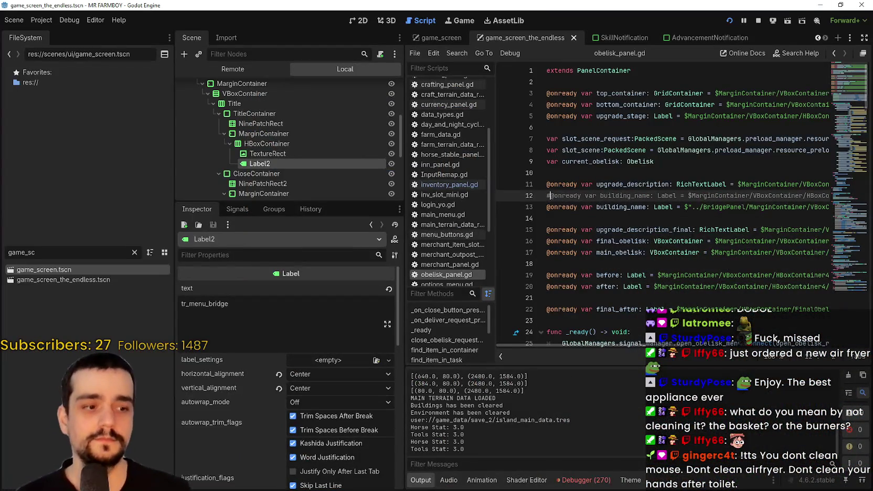
pyautogui.hotkey('alt', 'Tab')
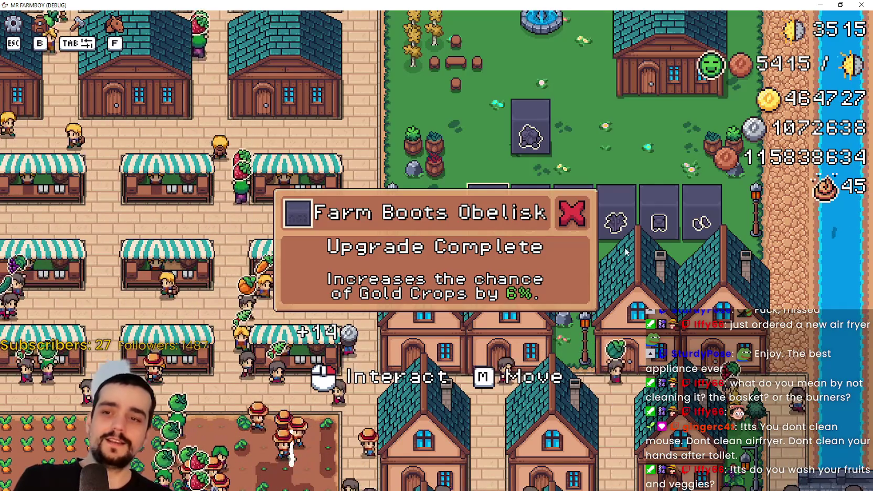
# - Open and close each obelisk's upgrade-complete panel in turn
pyautogui.click(578, 221)
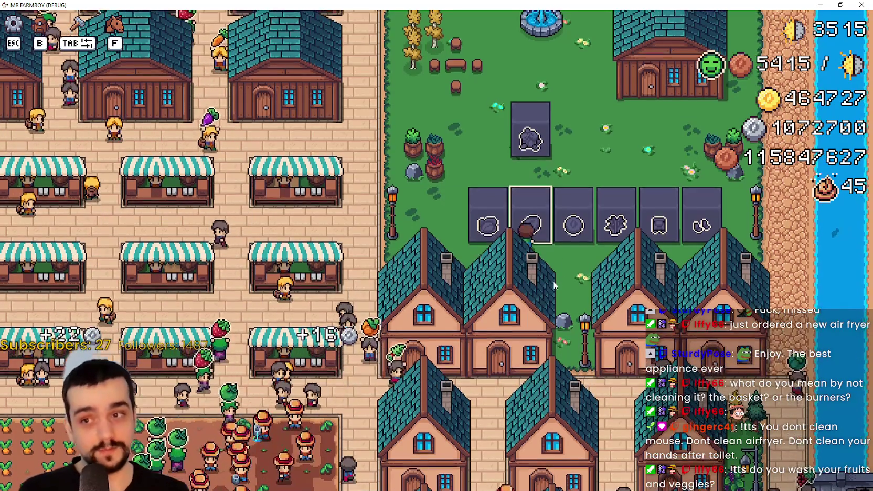
pyautogui.click(531, 221)
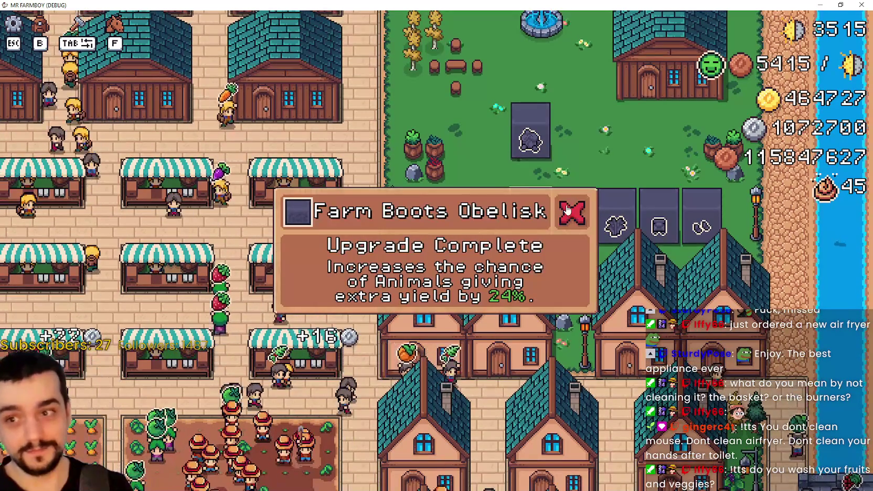
pyautogui.click(572, 212)
pyautogui.click(530, 223)
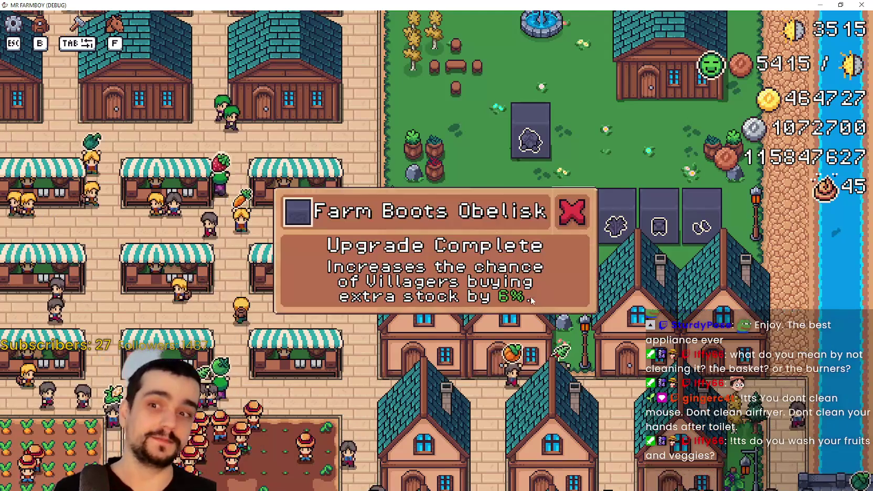
pyautogui.click(572, 212)
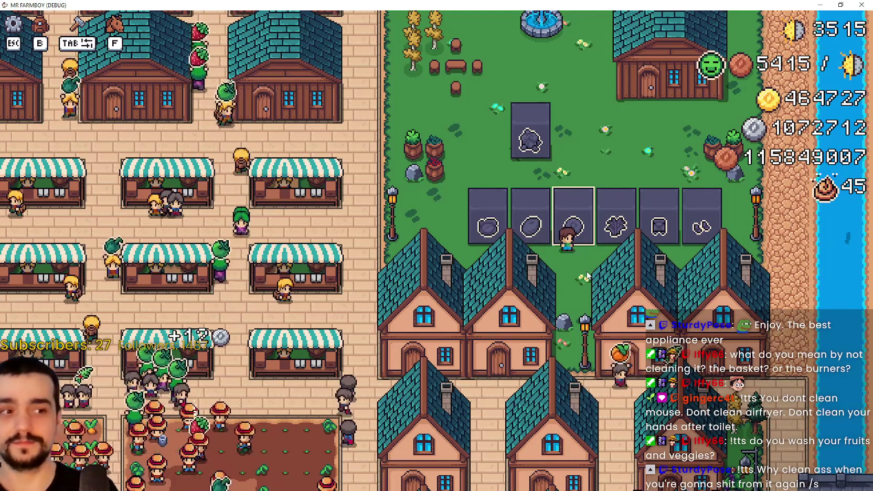
pyautogui.click(572, 225)
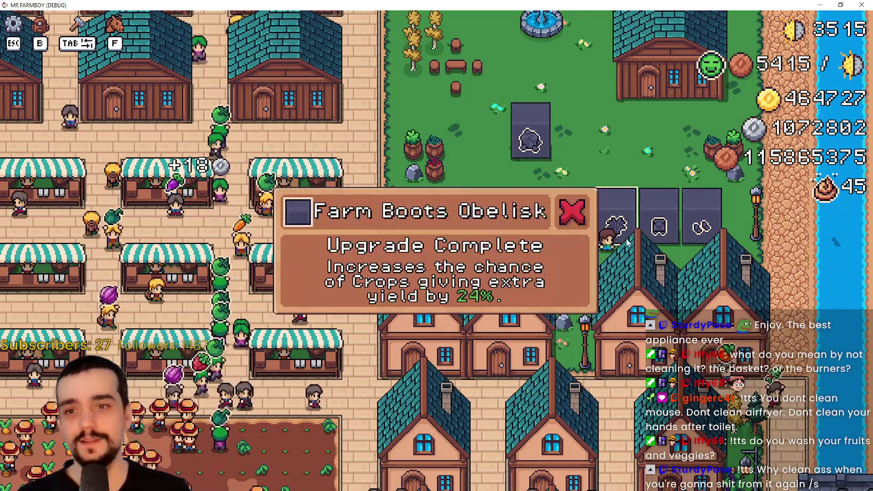
pyautogui.click(572, 225)
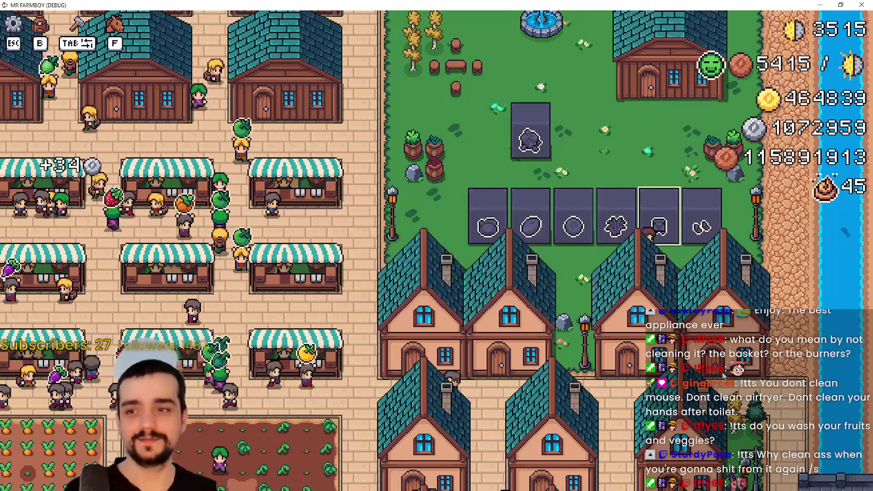
pyautogui.moveTo(651, 235)
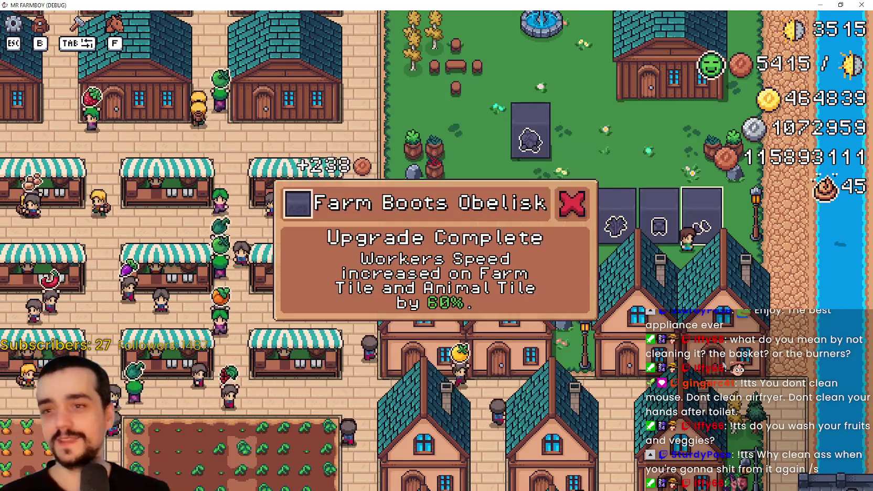
pyautogui.moveTo(574, 226)
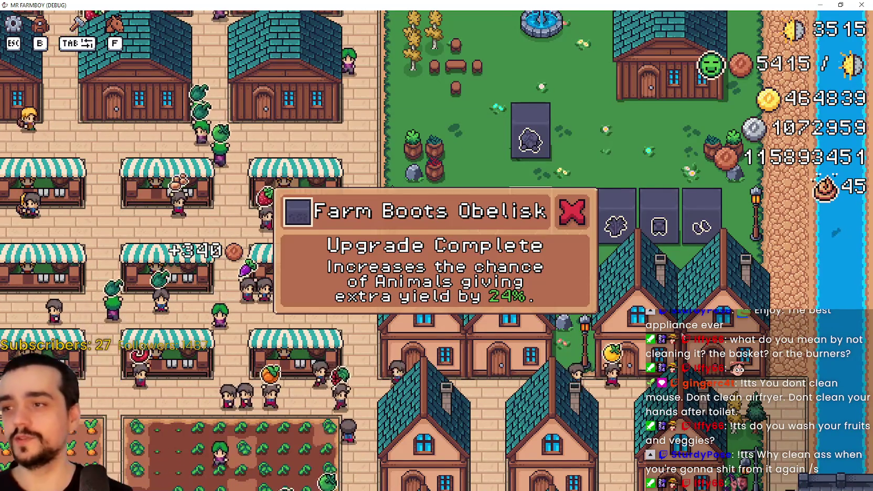
pyautogui.moveTo(528, 225)
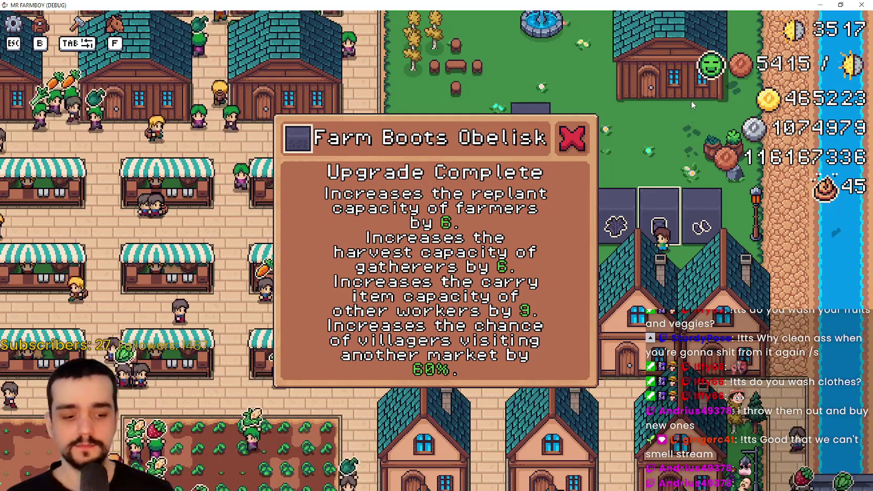
pyautogui.press('Escape')
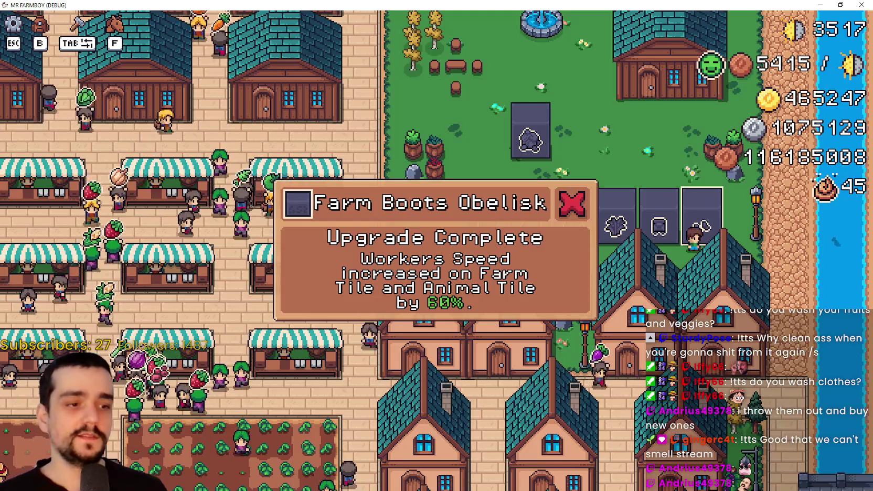
pyautogui.hotkey('alt', 'Tab')
# - Go to the building_name line 13 and review the debugger's error list
pyautogui.click(593, 209)
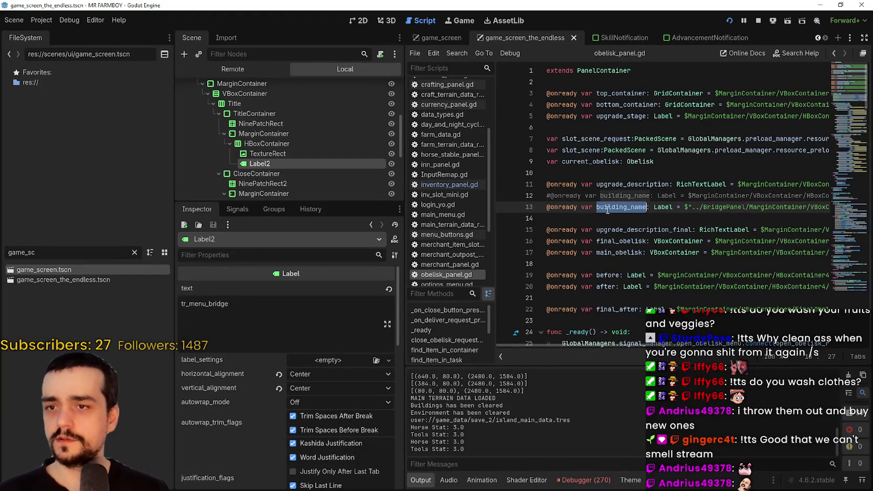
pyautogui.click(583, 479)
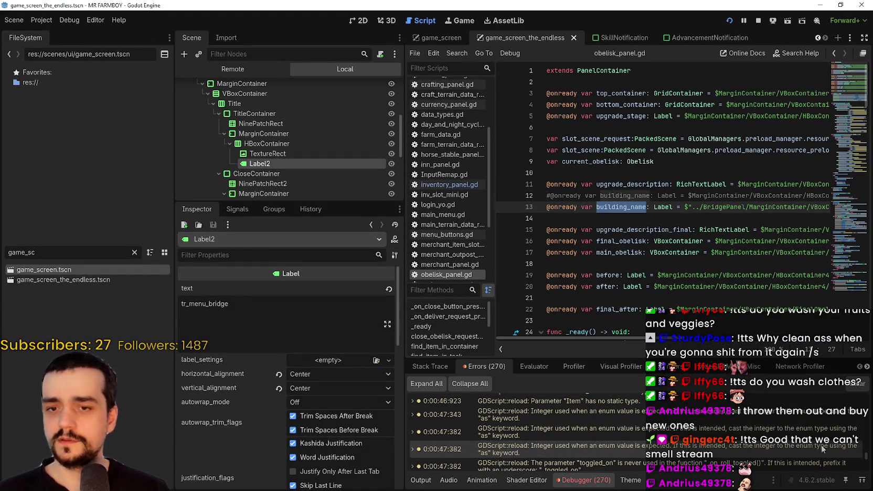
pyautogui.scroll(-10, 860, 451)
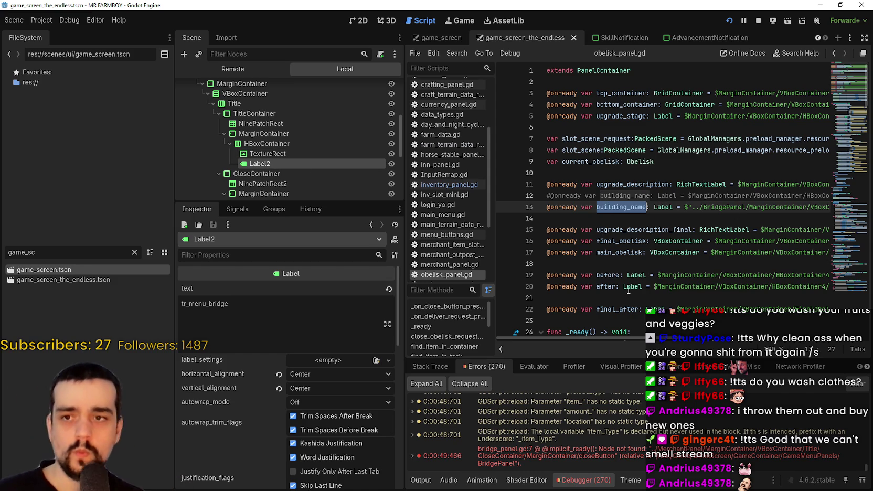
pyautogui.scroll(-1, 633, 320)
pyautogui.click(628, 190)
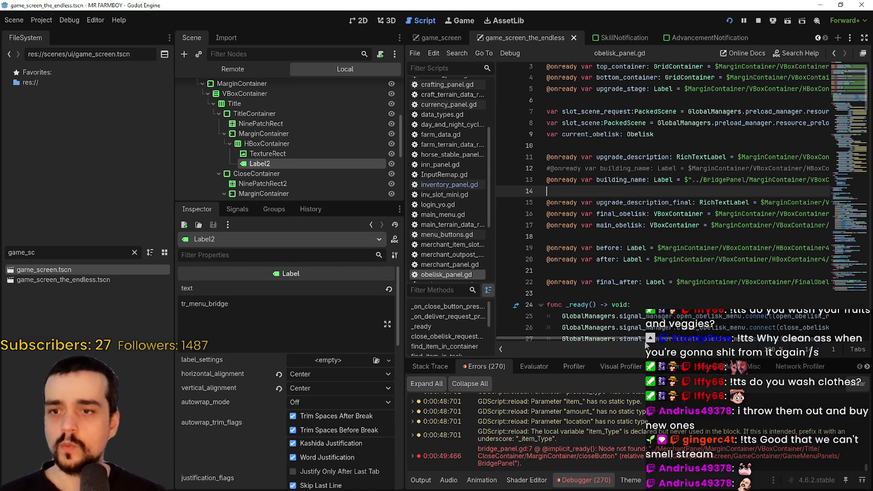
pyautogui.hscroll(5, 603, 294)
pyautogui.hscroll(-5, 540, 267)
# - Search obelisk_panel.gd for building_name and step to the WORKERS_REST match on line 61
pyautogui.click(605, 179)
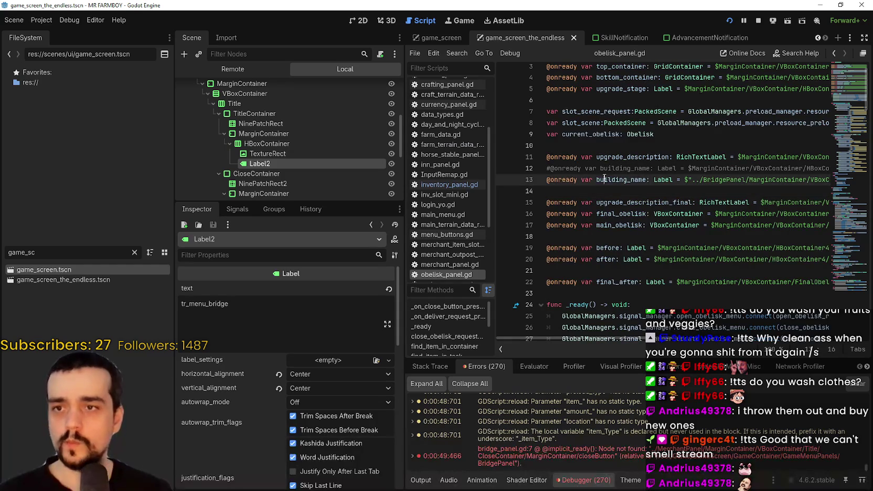
pyautogui.hotkey('ctrl', 'f')
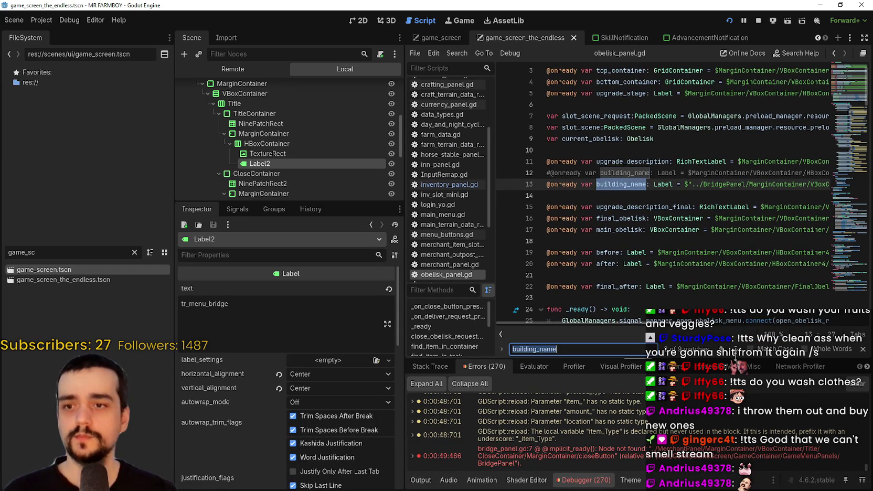
pyautogui.click(735, 350)
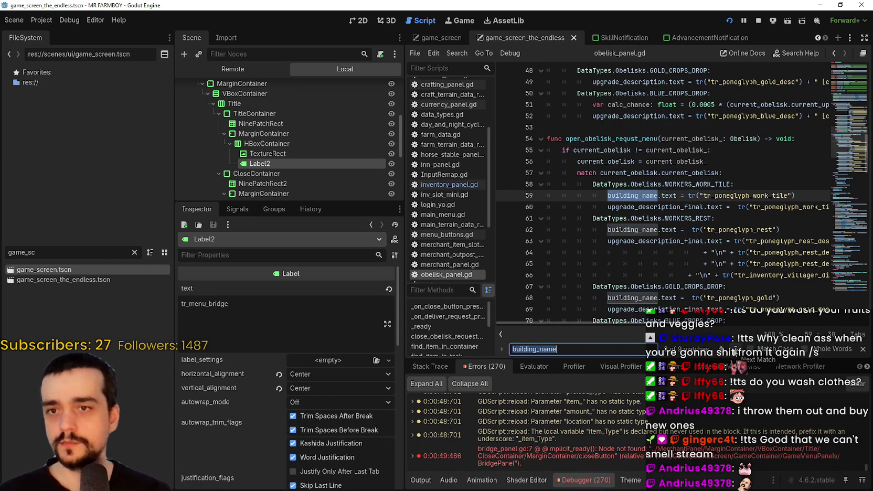
pyautogui.click(665, 217)
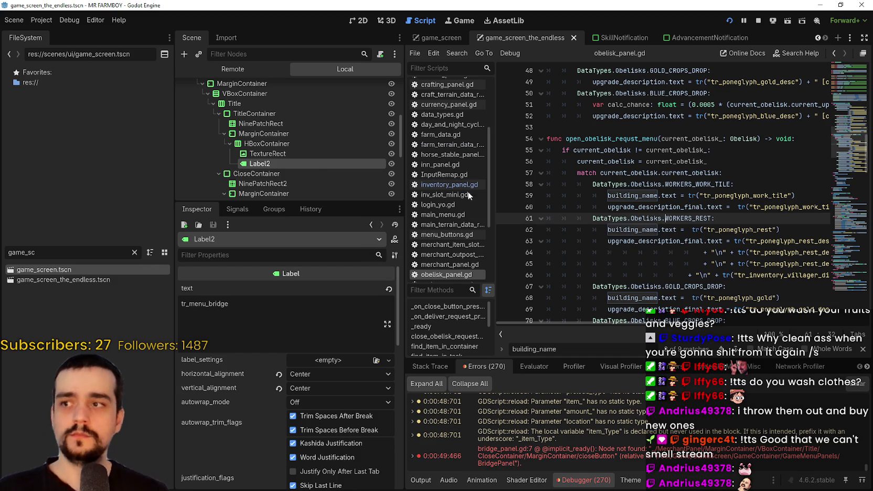
pyautogui.scroll(-2, 288, 153)
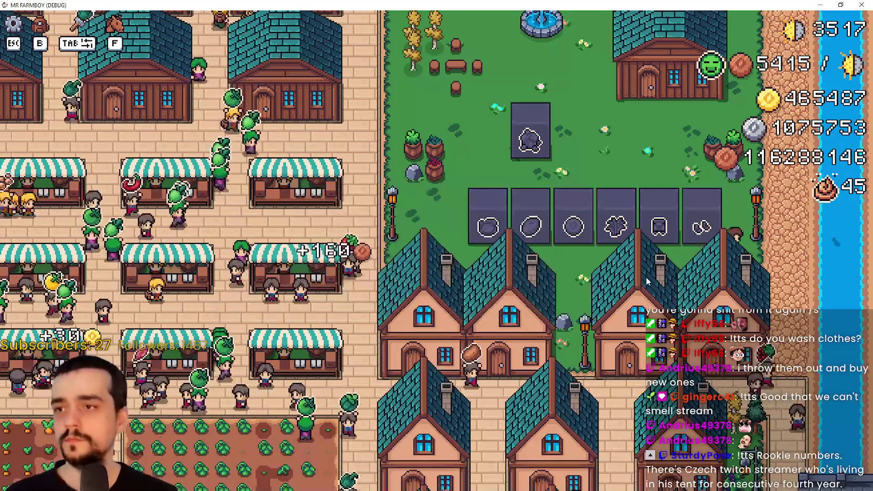
# - Walk the character to the obelisks to trigger the popups, then pause and resume the game
pyautogui.press('w')
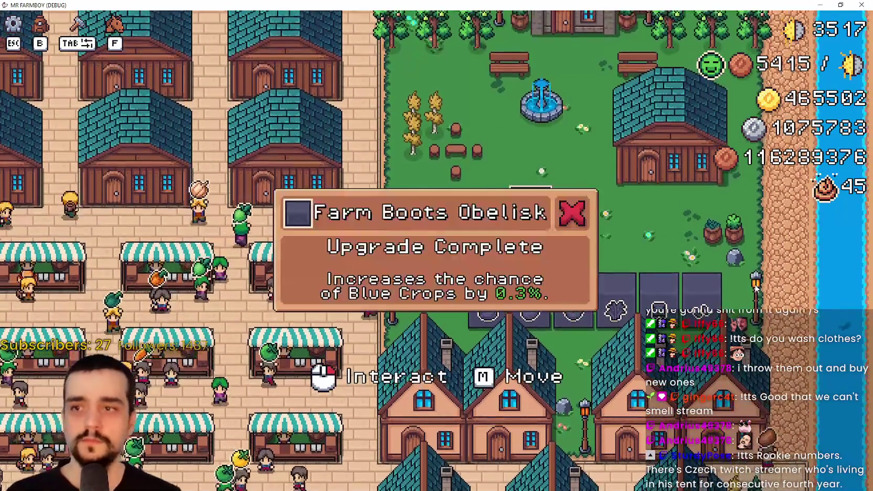
pyautogui.press('s')
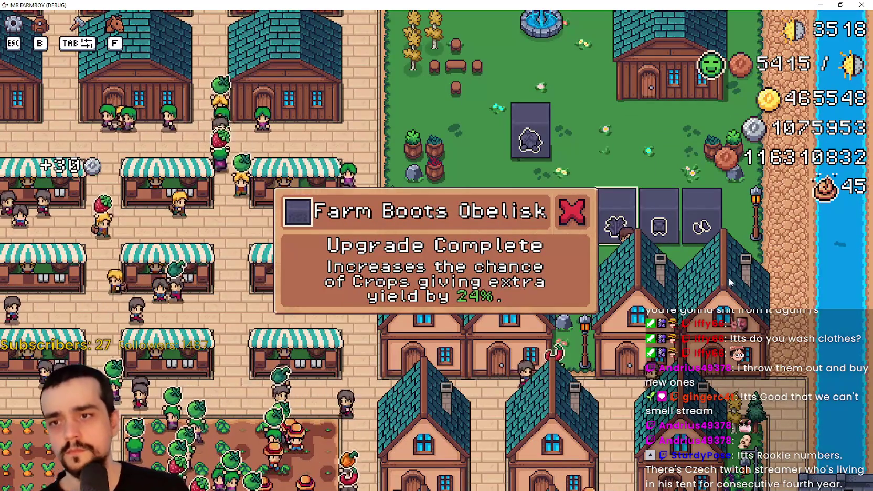
pyautogui.press('Escape')
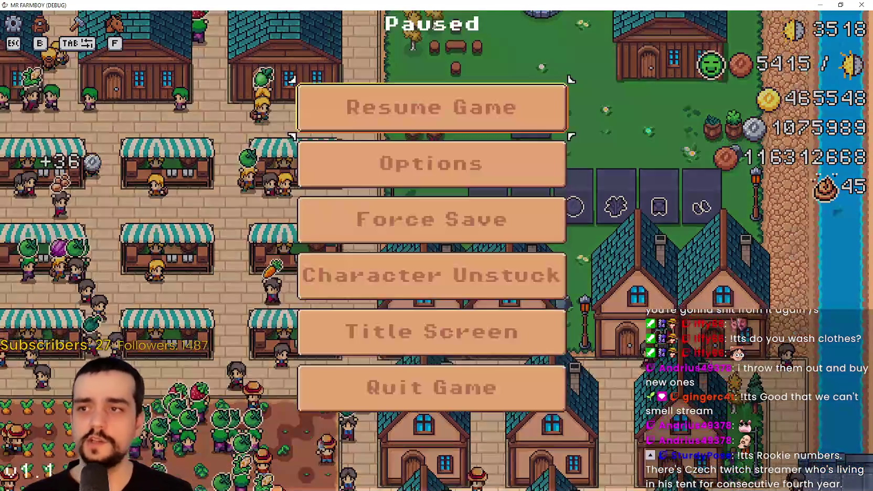
pyautogui.press('Escape')
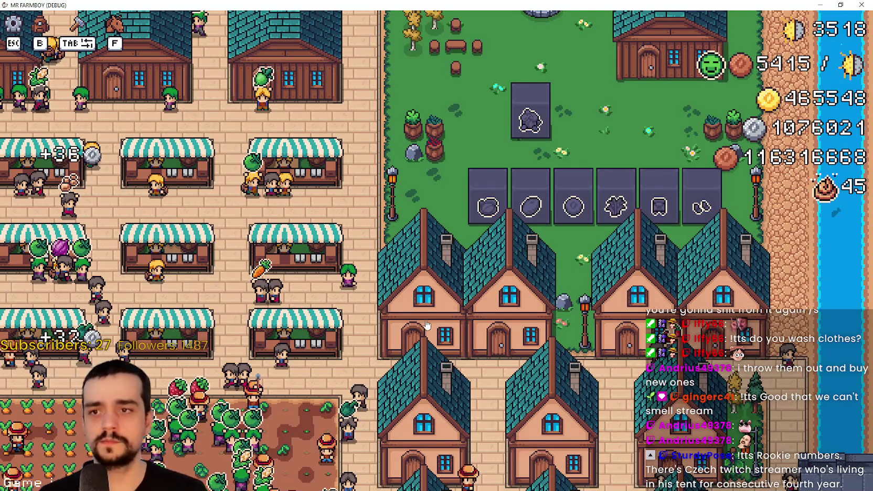
# - Stop the game and go to the building_name use on line 59 of obelisk_panel.gd
pyautogui.press('F8')
pyautogui.click(670, 206)
pyautogui.click(644, 195)
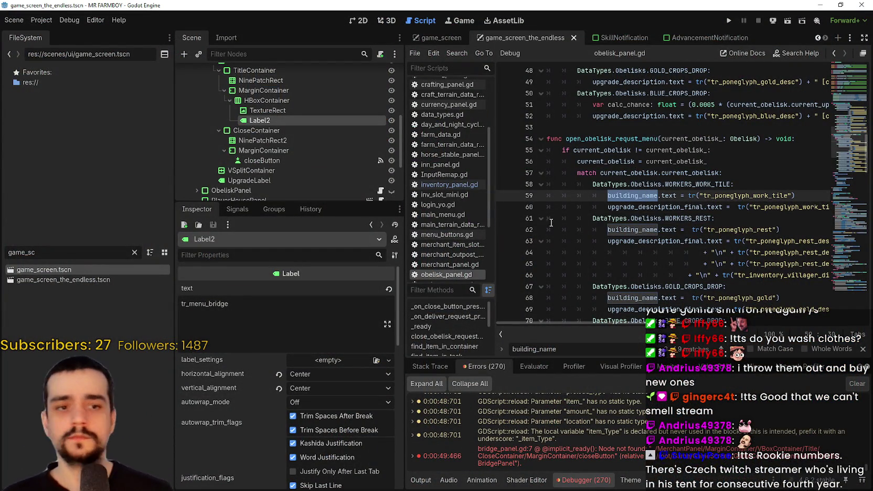
# - Delete the old building_name declaration on line 13 of obelisk_panel.gd
pyautogui.scroll(3, 330, 153)
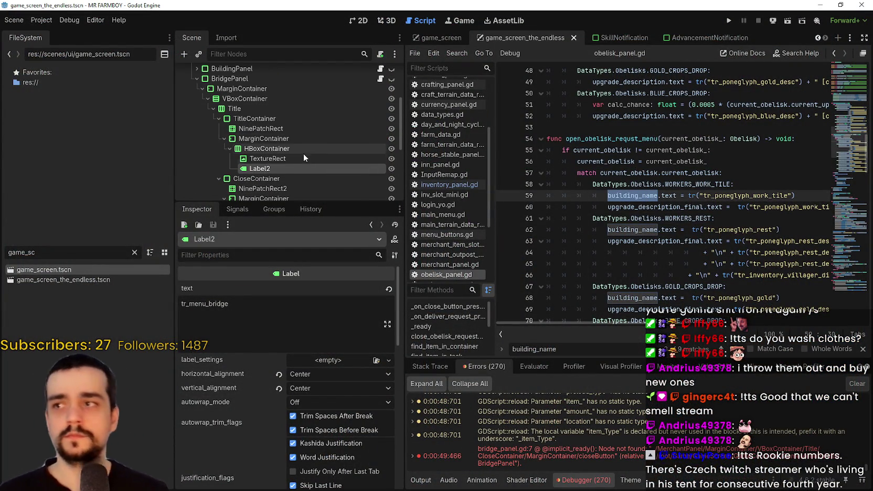
pyautogui.scroll(15, 644, 169)
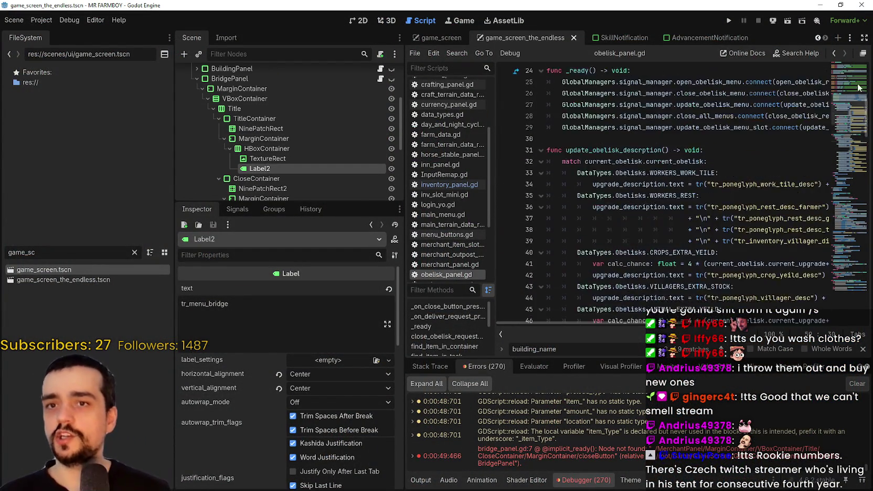
pyautogui.click(595, 217)
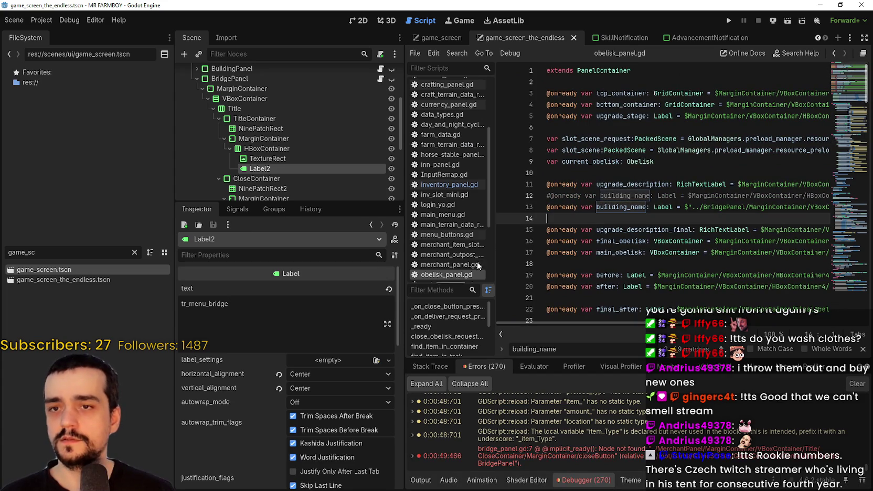
pyautogui.hotkey('shift', 'Up')
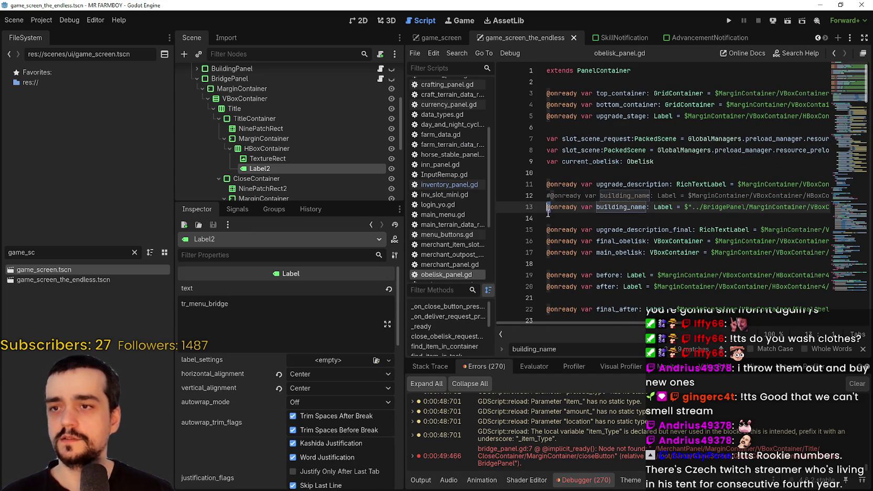
pyautogui.press('BackSpace')
# - Drag ObeliskPanel's title Label2 into the script as an onready reference renamed building_name, and save
pyautogui.click(196, 79)
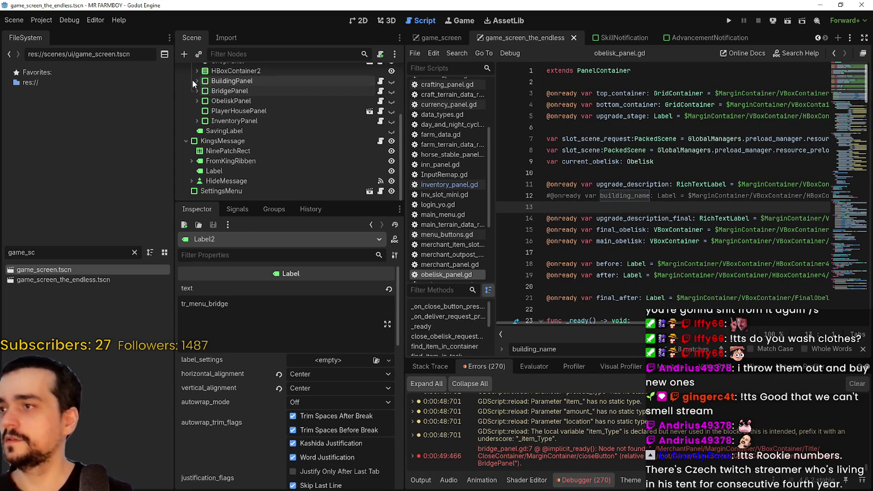
pyautogui.click(197, 101)
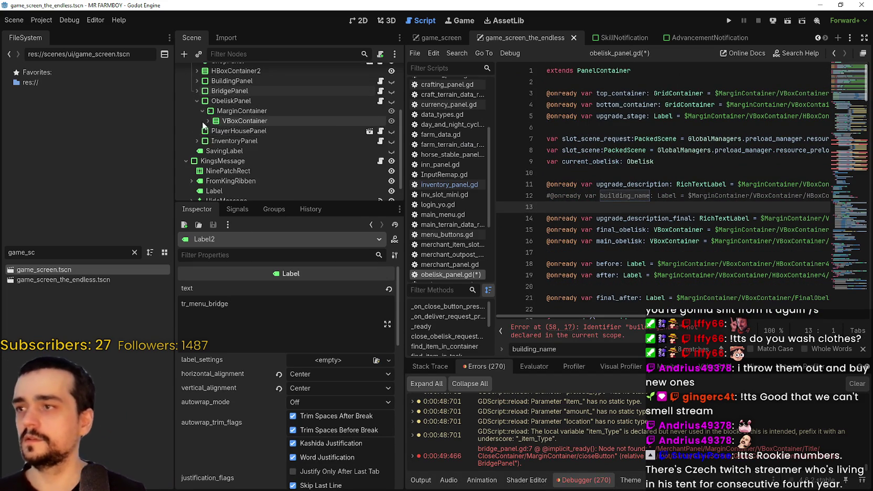
pyautogui.click(208, 121)
pyautogui.moveTo(265, 190); pyautogui.dragTo(637, 207)
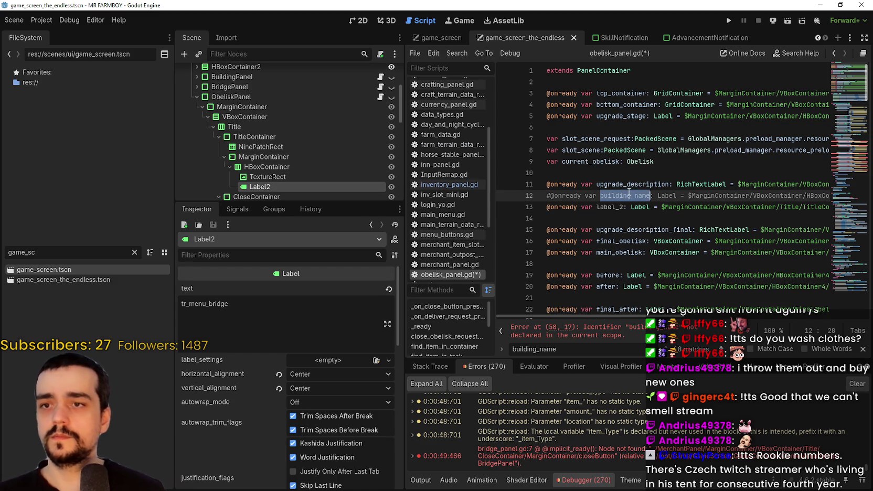
pyautogui.doubleClick(611, 207)
pyautogui.write('building_name')
pyautogui.hotkey('ctrl', 's')
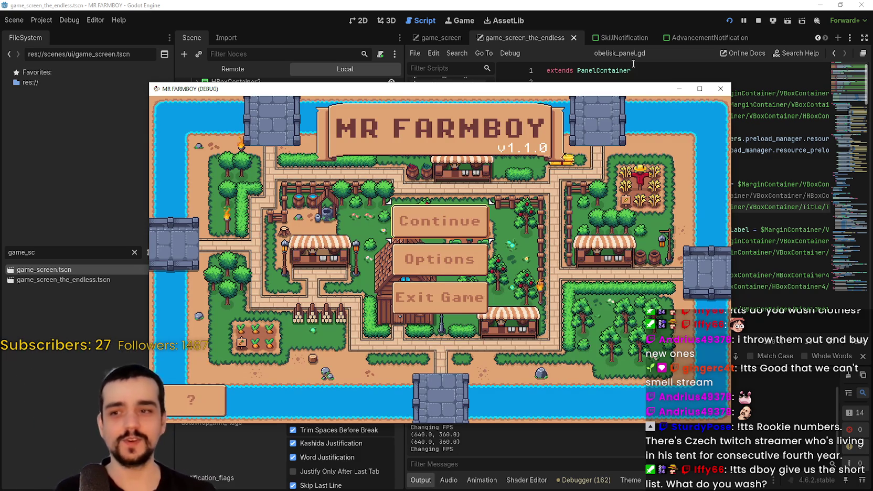
# - Continue from the title screen, load the Save 2 slot, and move the game window up-left
pyautogui.click(420, 226)
pyautogui.click(393, 289)
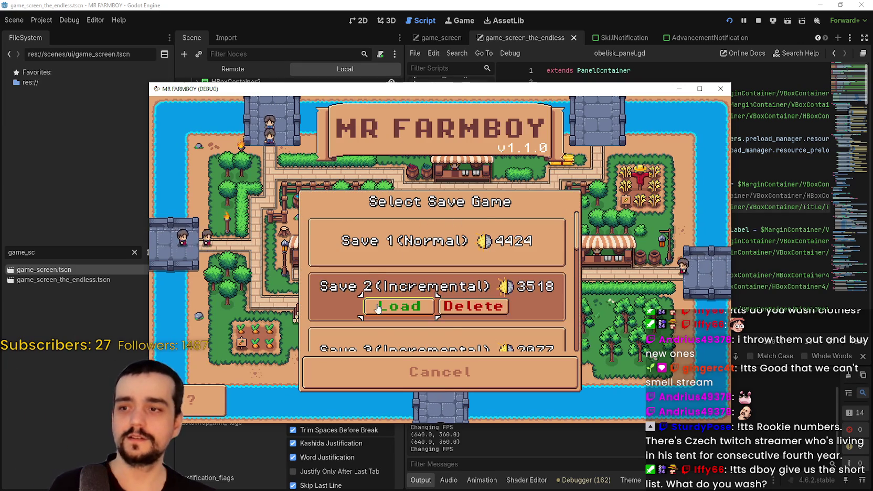
pyautogui.click(401, 306)
pyautogui.moveTo(592, 92)
pyautogui.mouseDown()
pyautogui.moveTo(623, 49)
pyautogui.moveTo(551, 35)
pyautogui.mouseUp()
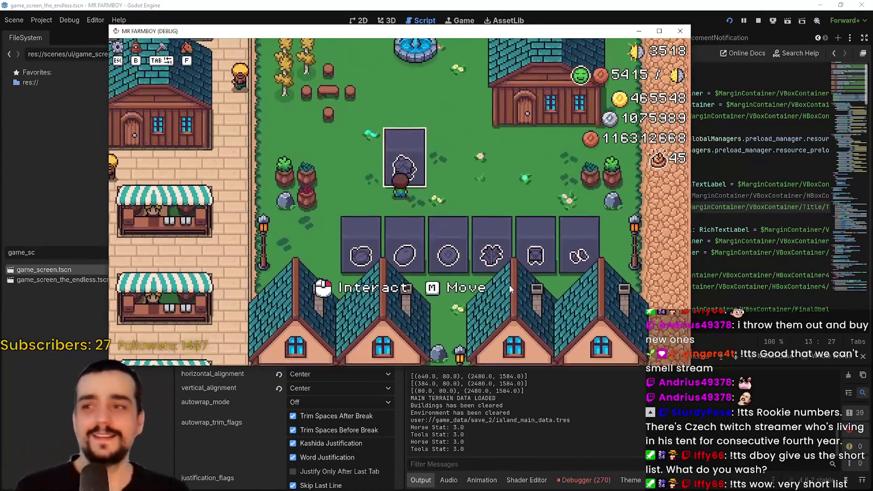
# - Close the Blue Chance Obelisk Upgrade Complete popup in the game window
pyautogui.click(496, 169)
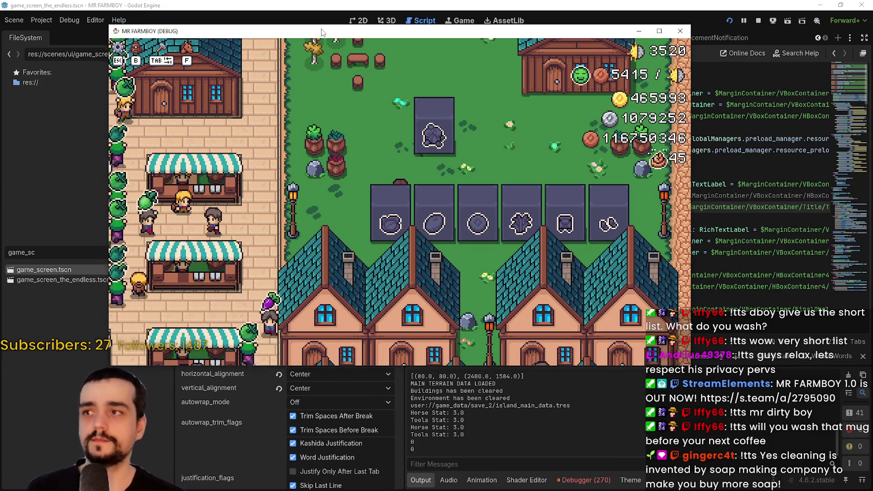
pyautogui.moveTo(322, 36); pyautogui.dragTo(369, 18)
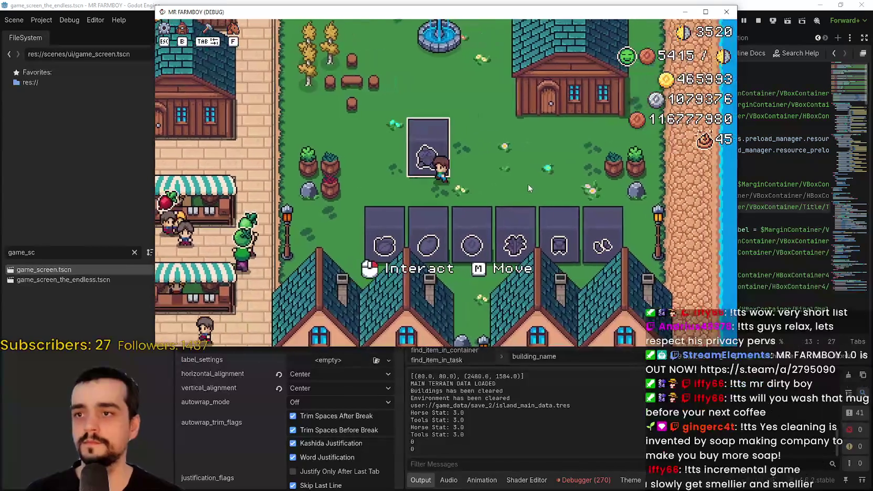
pyautogui.click(543, 181)
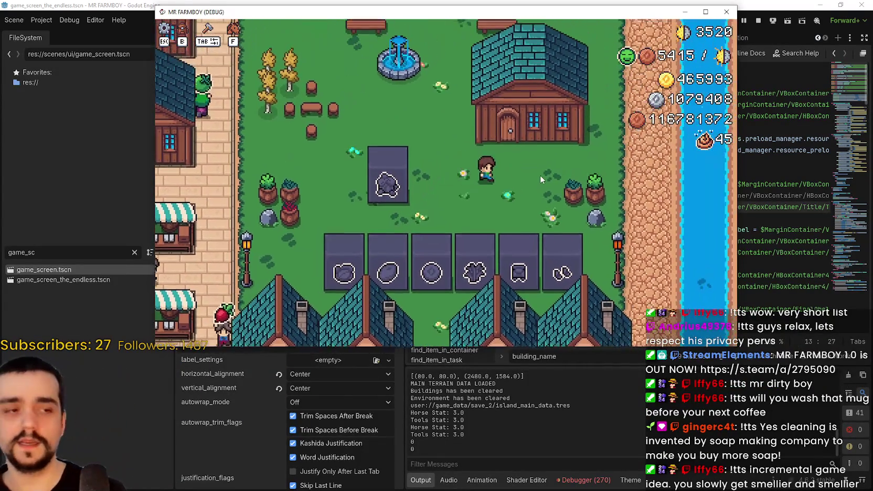
pyautogui.click(529, 165)
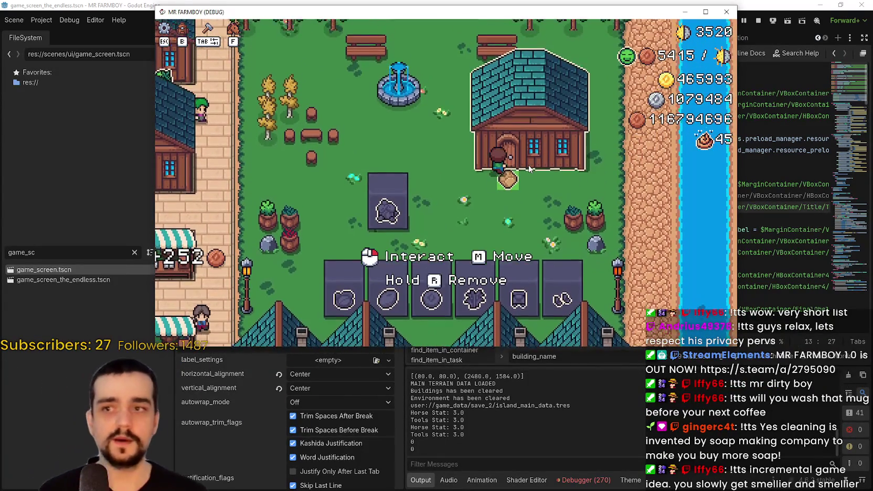
pyautogui.click(589, 169)
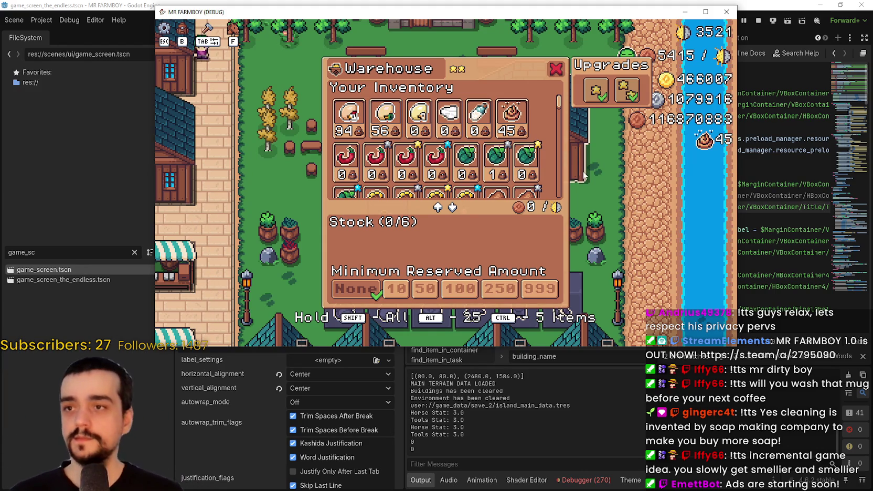
pyautogui.press('Escape')
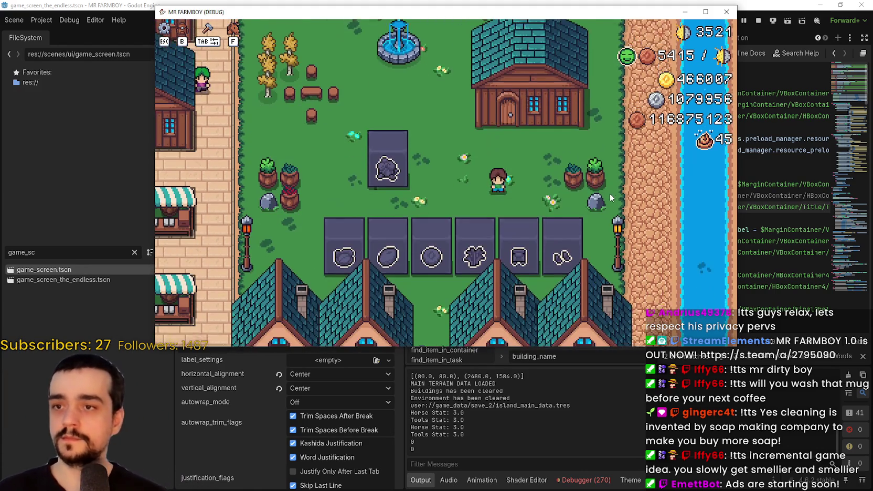
pyautogui.click(611, 197)
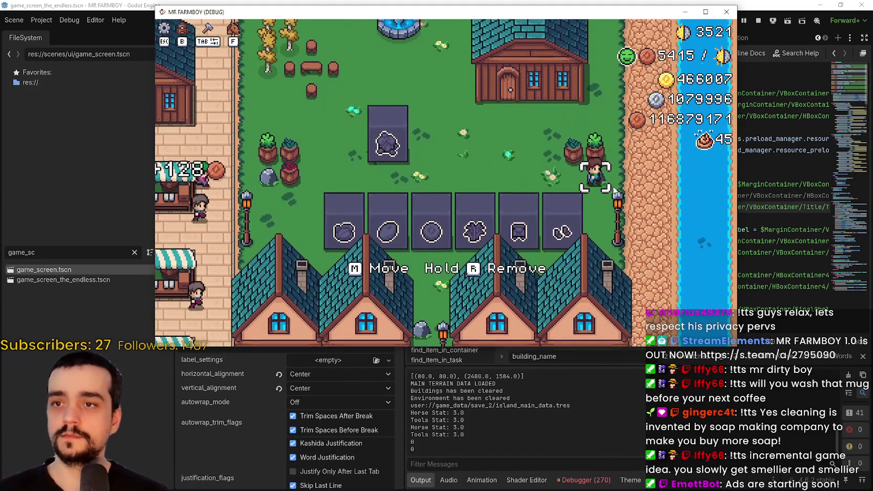
pyautogui.scroll(-5, 615, 191)
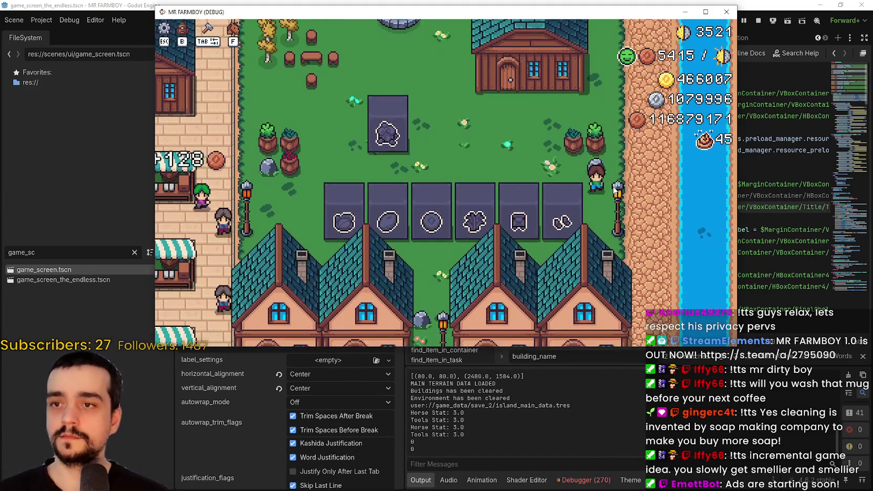
pyautogui.press('a')
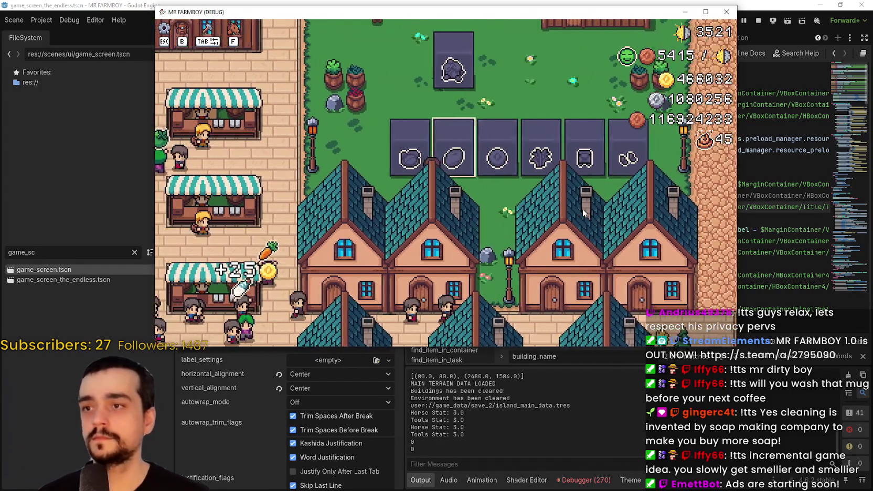
pyautogui.press('w')
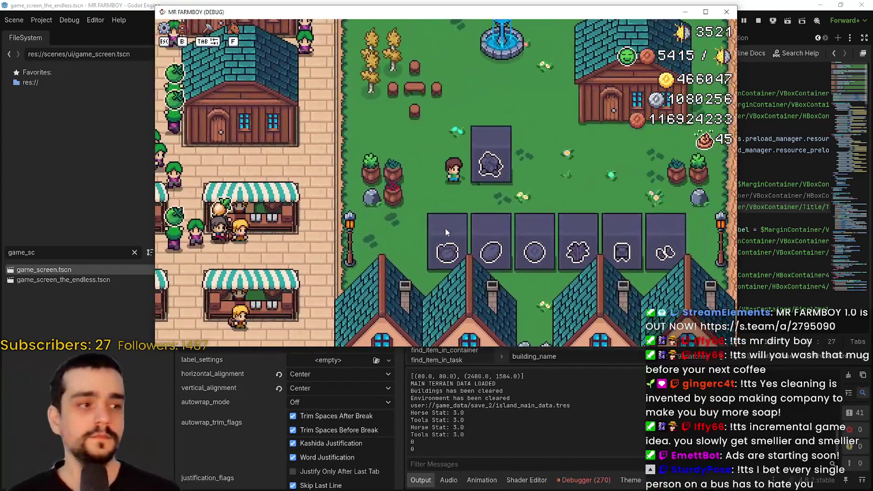
pyautogui.press('d')
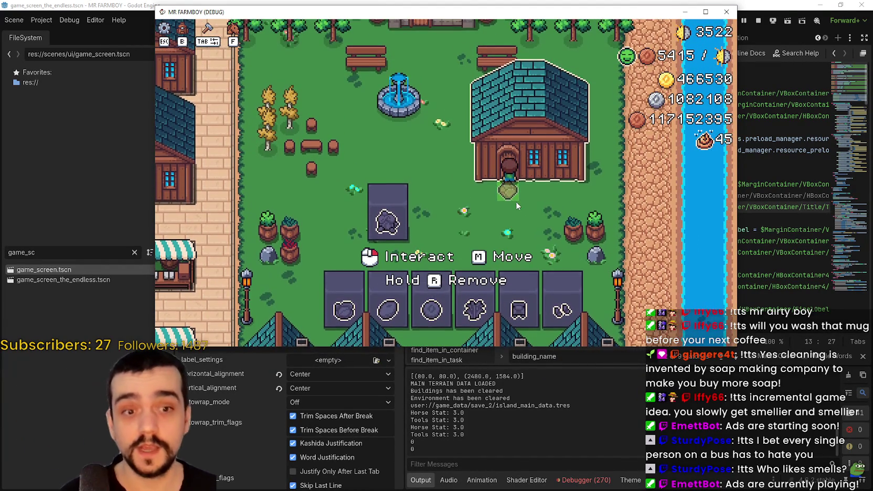
# - Walk the farmboy along the slot row, interact with the top obelisk slot, and head up to the house
pyautogui.press('e')
pyautogui.press('Escape')
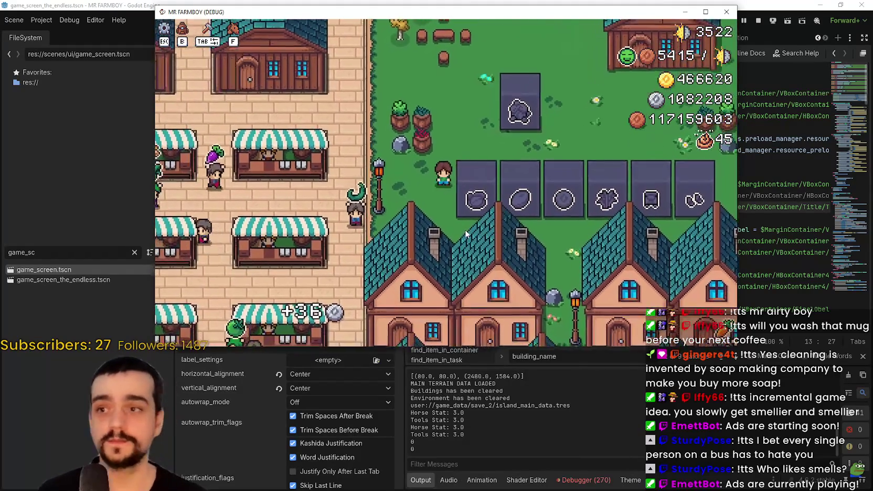
pyautogui.press('d')
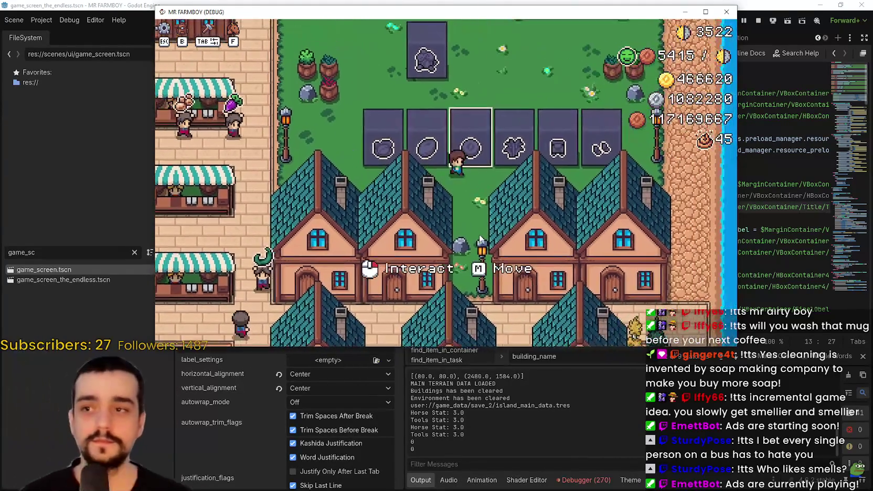
pyautogui.press('a')
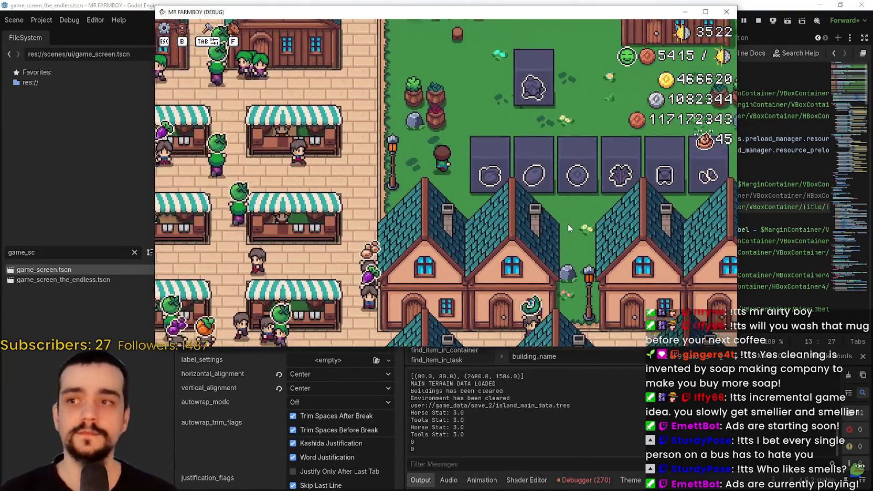
pyautogui.press('w')
pyautogui.press('d')
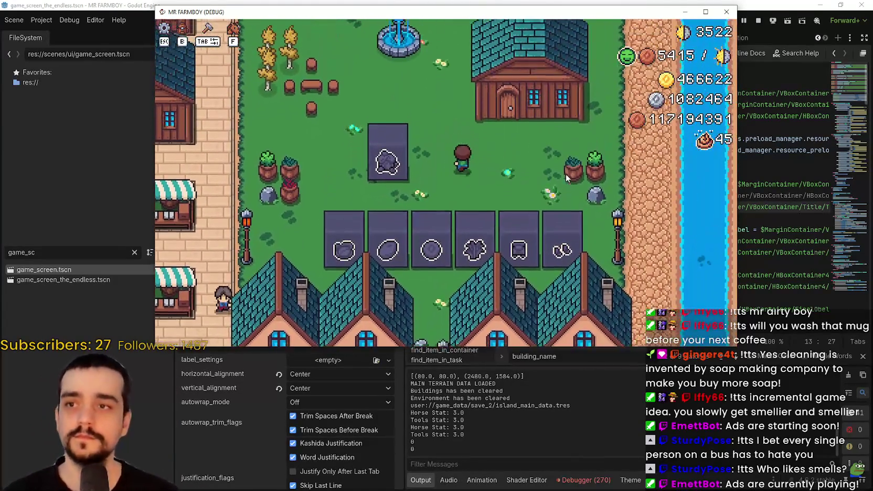
pyautogui.press('a')
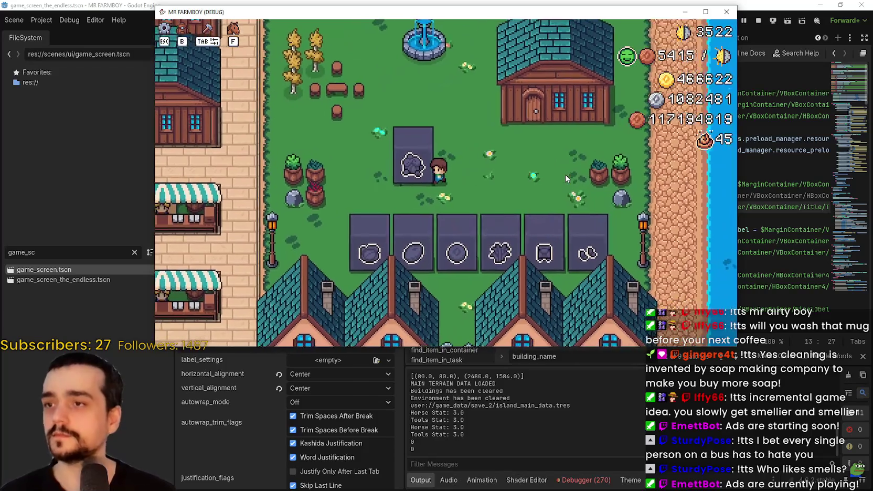
pyautogui.click(570, 175)
pyautogui.press('d')
pyautogui.press('w')
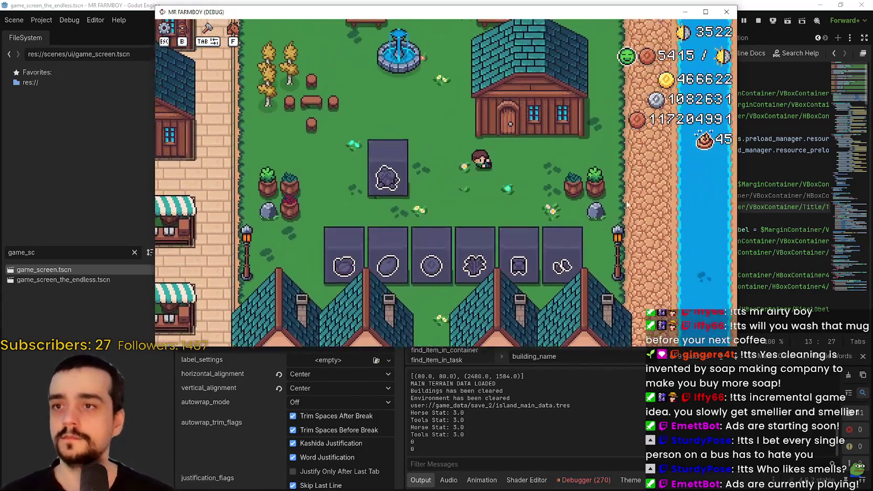
pyautogui.press('w')
# - Open the Warehouse inventory and scroll its item list down to the last rows
pyautogui.press('e')
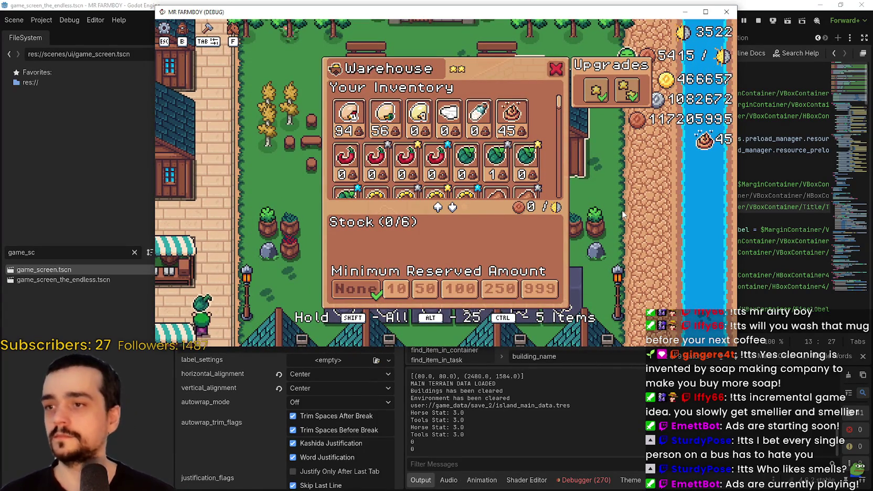
pyautogui.press('e')
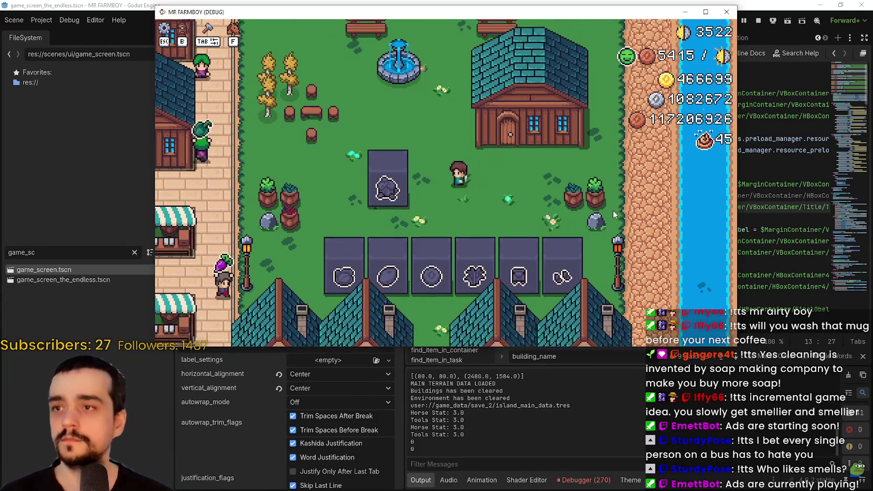
pyautogui.press('e')
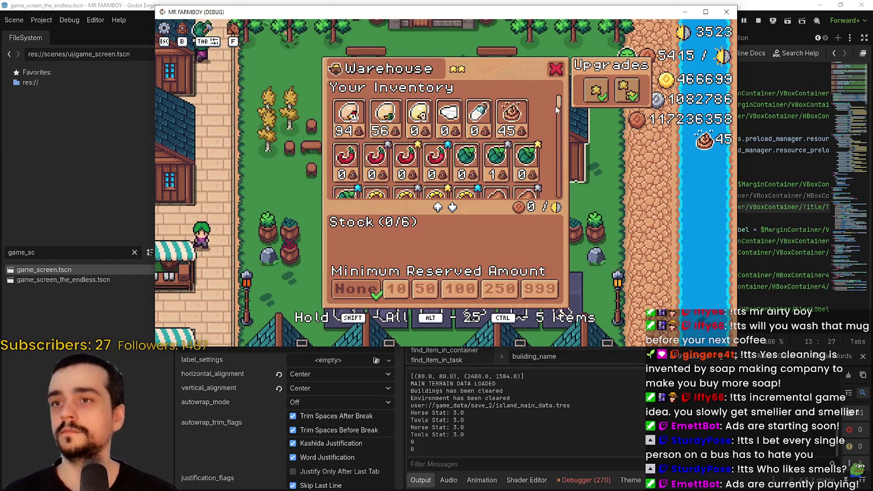
pyautogui.moveTo(632, 94)
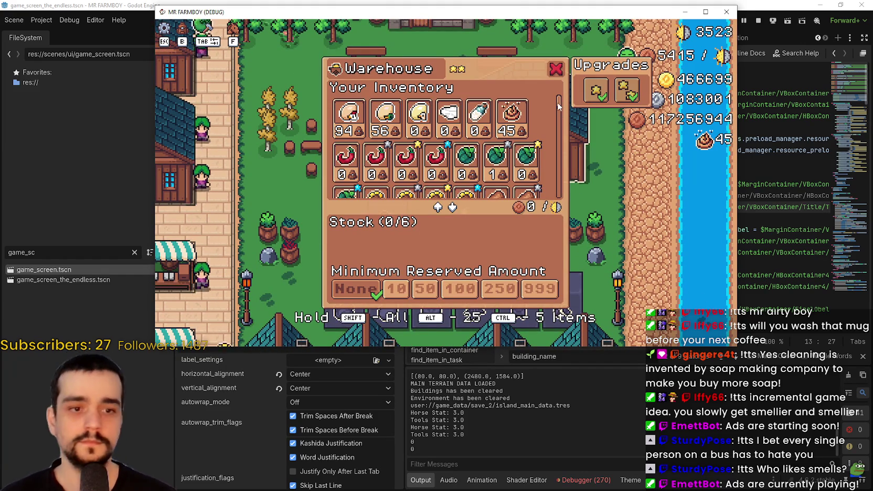
pyautogui.scroll(-5, 560, 106)
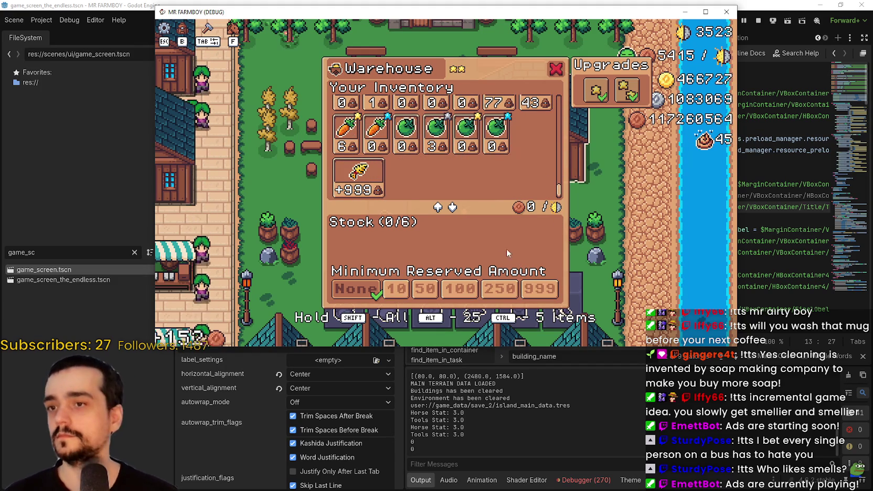
pyautogui.click(766, 4)
# - Stop the running game and scroll the Scene dock up to BridgePanel
pyautogui.click(758, 21)
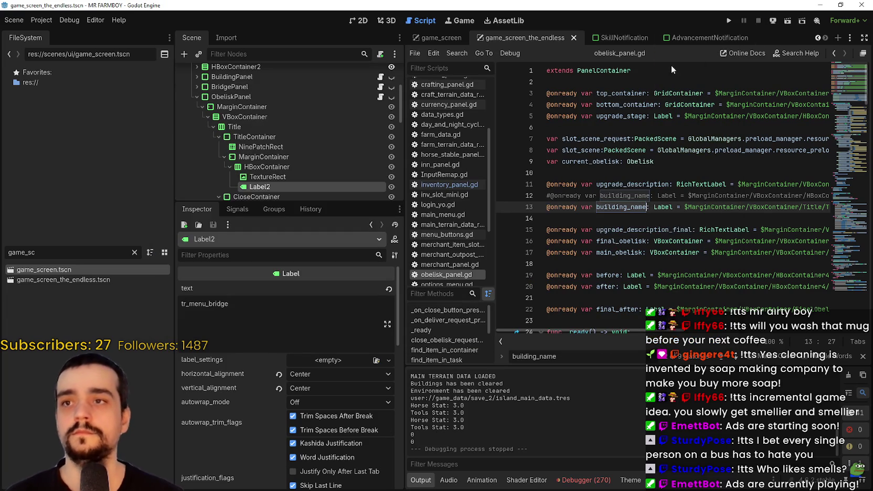
pyautogui.click(435, 53)
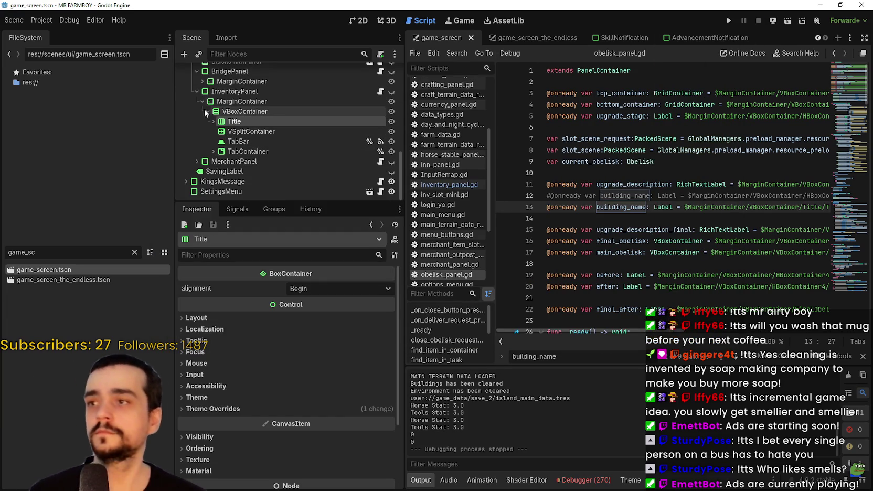
pyautogui.scroll(1, 208, 166)
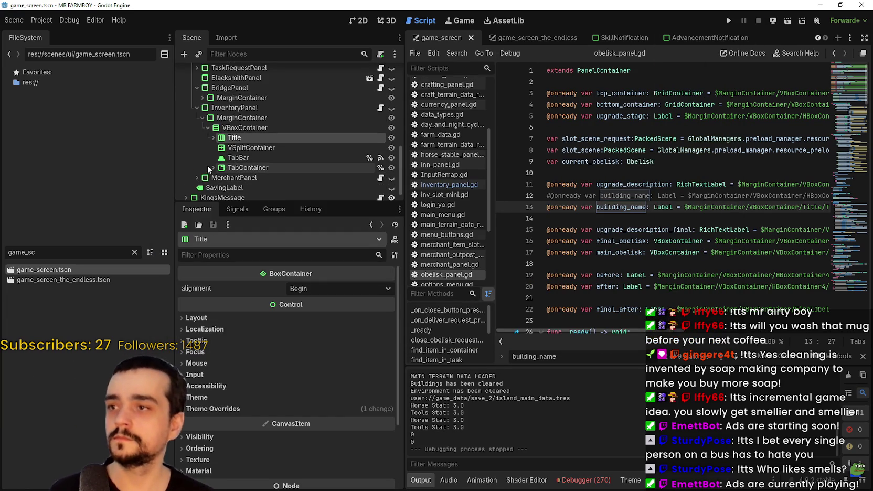
pyautogui.scroll(1, 221, 118)
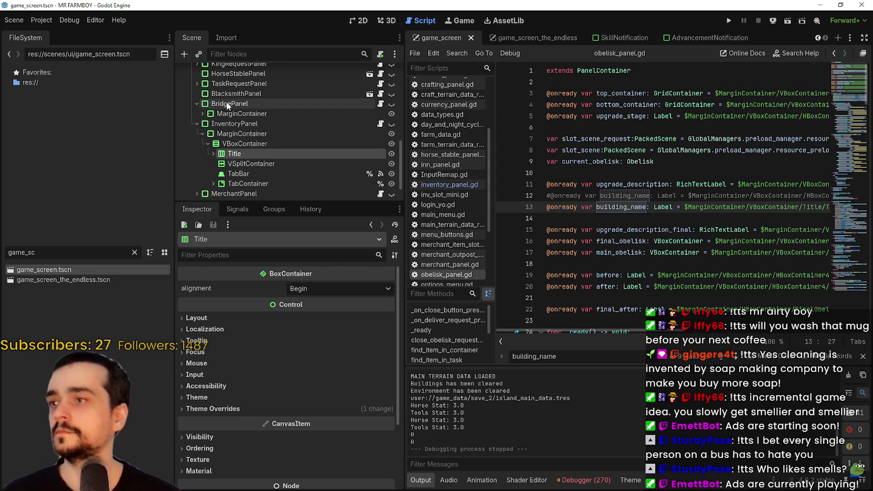
pyautogui.click(227, 103)
pyautogui.scroll(1, 226, 137)
pyautogui.scroll(5, 226, 137)
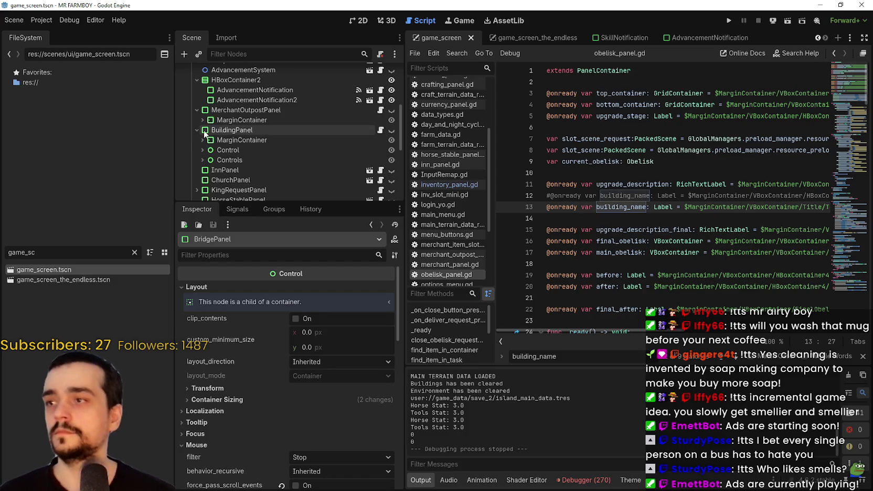
# - Copy the Title node from BuildingPanel's MarginContainer > VBoxContainer, then switch to game_screen_the_endless
pyautogui.click(202, 140)
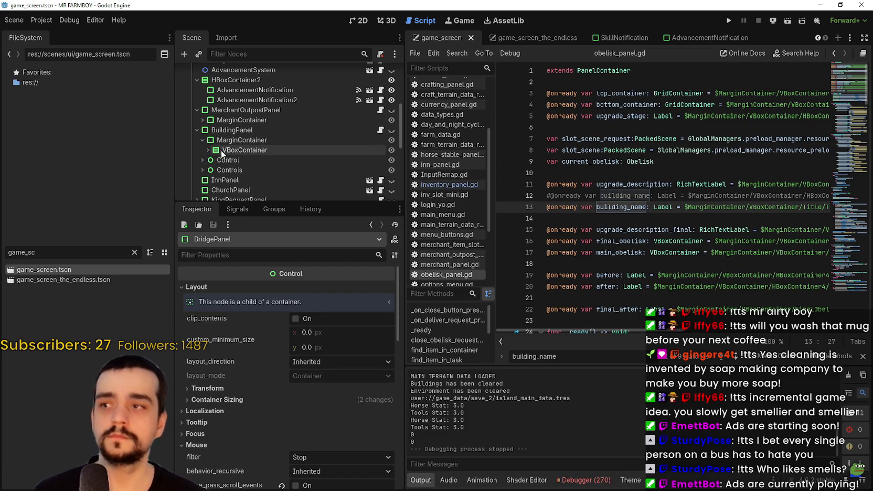
pyautogui.click(203, 170)
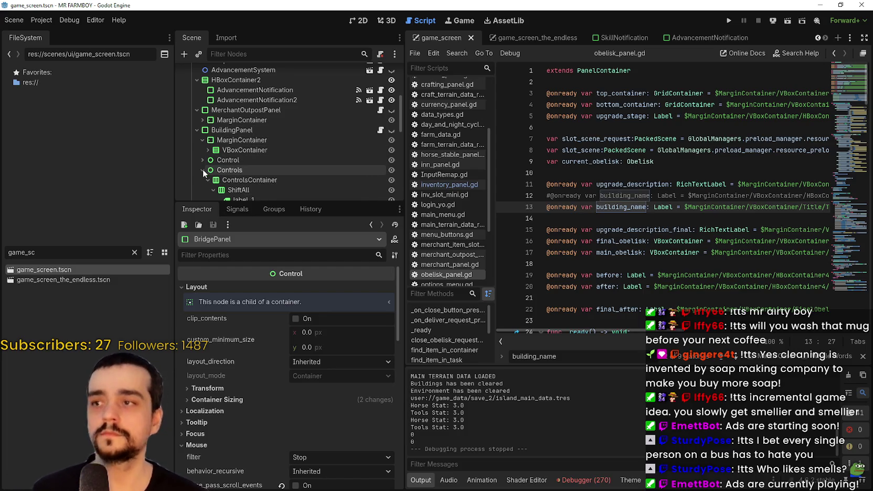
pyautogui.click(208, 180)
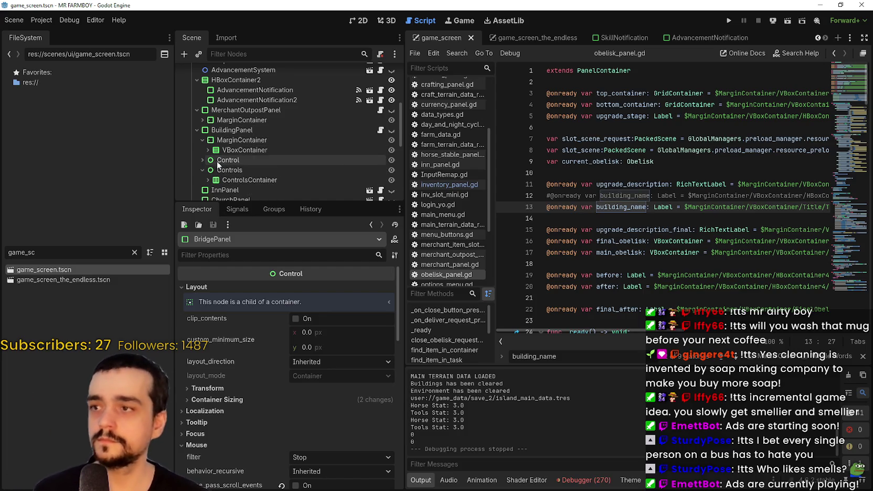
pyautogui.click(207, 150)
pyautogui.click(231, 159)
pyautogui.click(208, 169)
pyautogui.rightClick(231, 160)
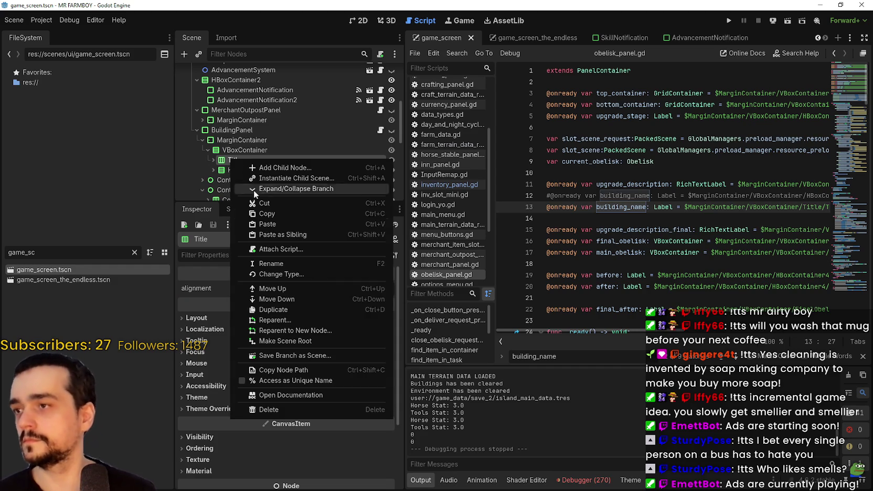
pyautogui.click(303, 215)
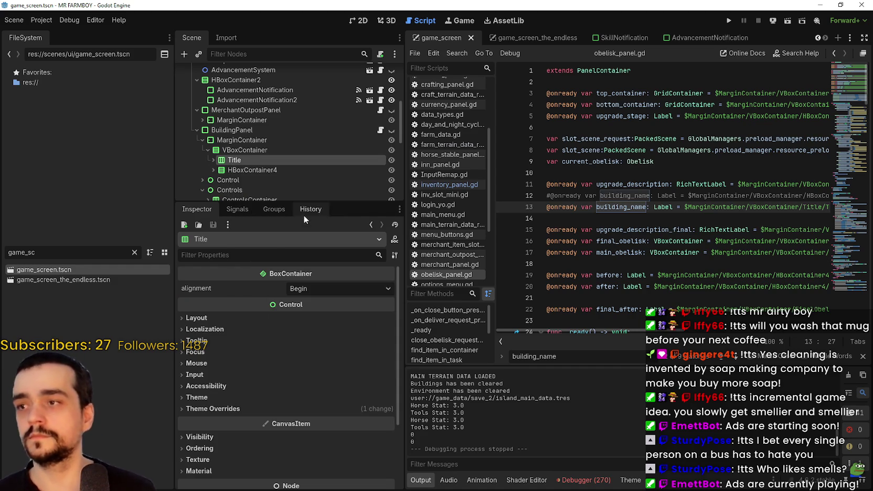
pyautogui.click(530, 37)
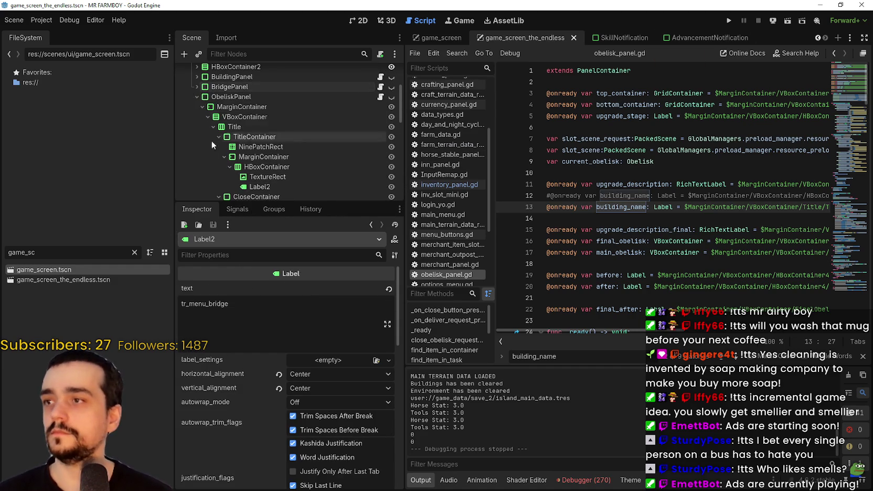
# - Collapse ObeliskPanel and make BuildingPanel visible in the 2D scene view
pyautogui.click(207, 95)
pyautogui.click(197, 92)
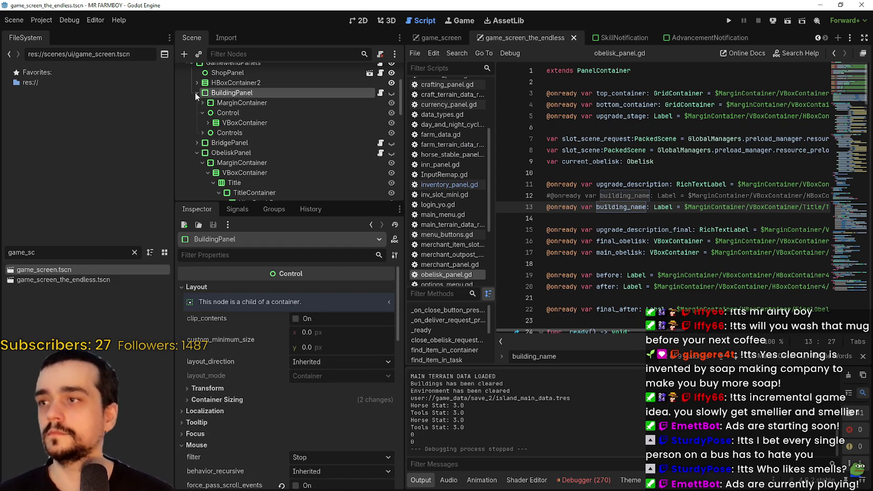
pyautogui.click(196, 153)
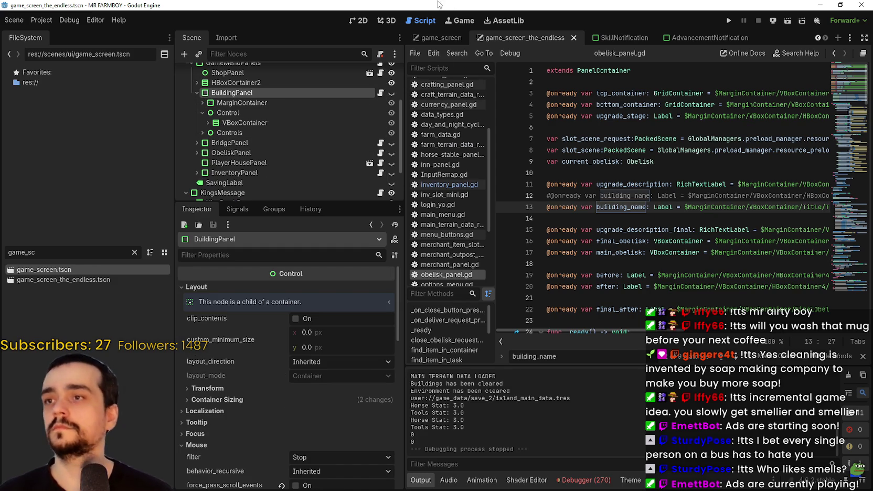
pyautogui.click(371, 23)
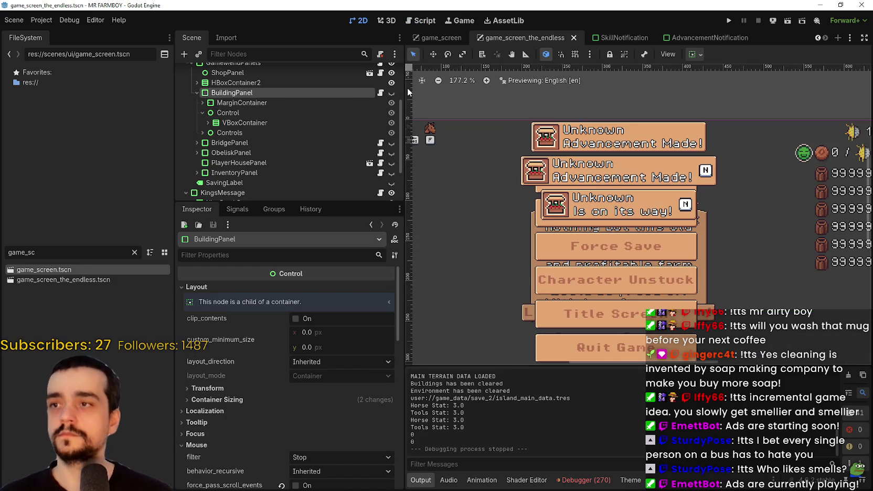
pyautogui.click(392, 93)
# - Expand the Market panel's MarginContainer, fold HBoxContainer2 and HBoxContainer4, and select VBoxContainer
pyautogui.scroll(4, 618, 213)
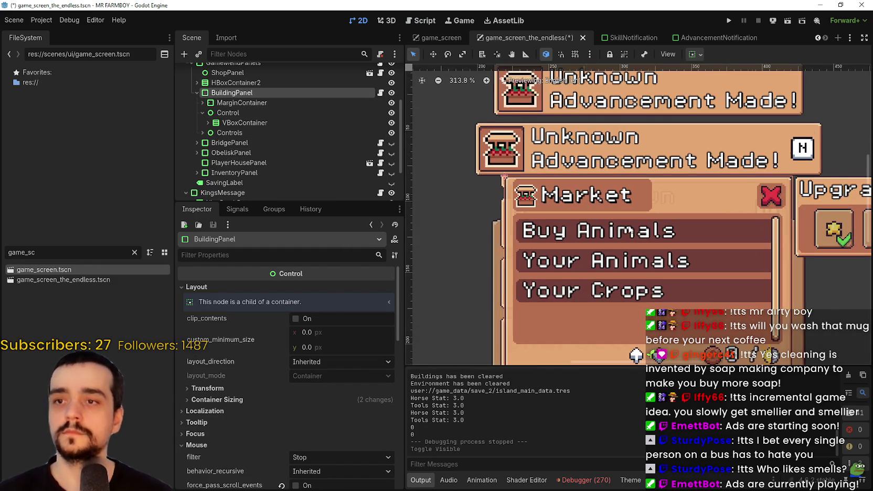
pyautogui.scroll(-1, 610, 206)
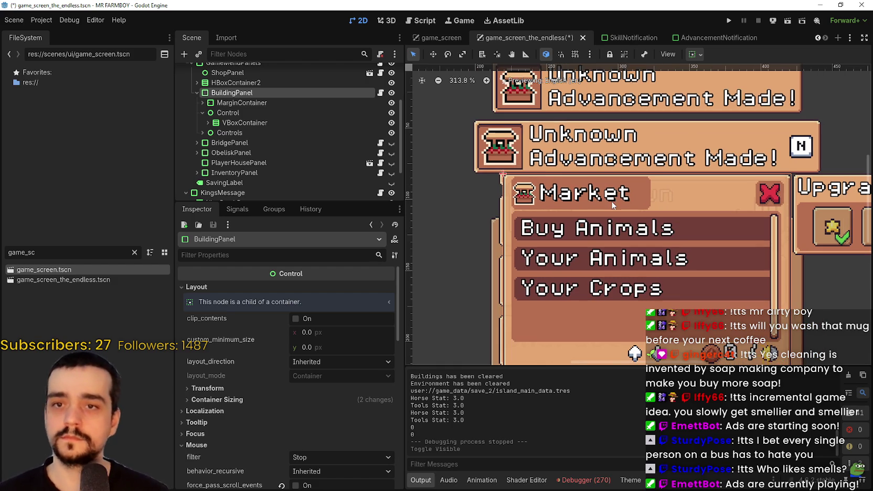
pyautogui.click(202, 102)
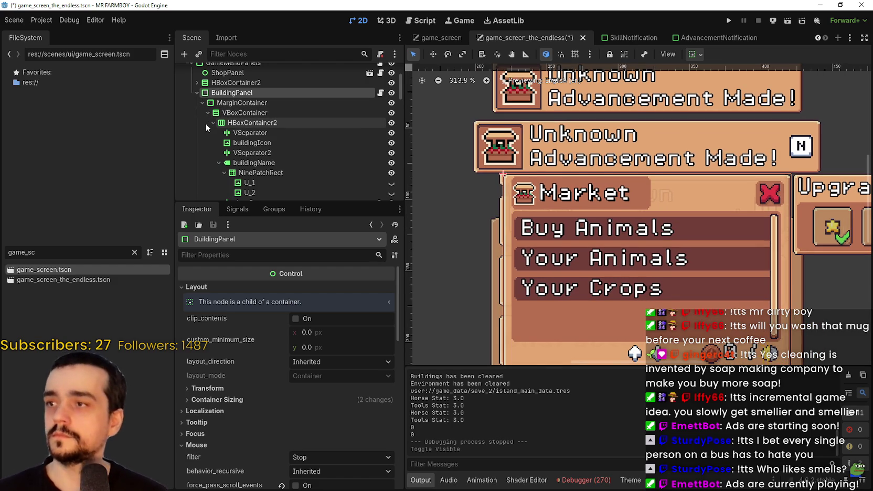
pyautogui.click(214, 123)
pyautogui.click(216, 133)
pyautogui.click(230, 124)
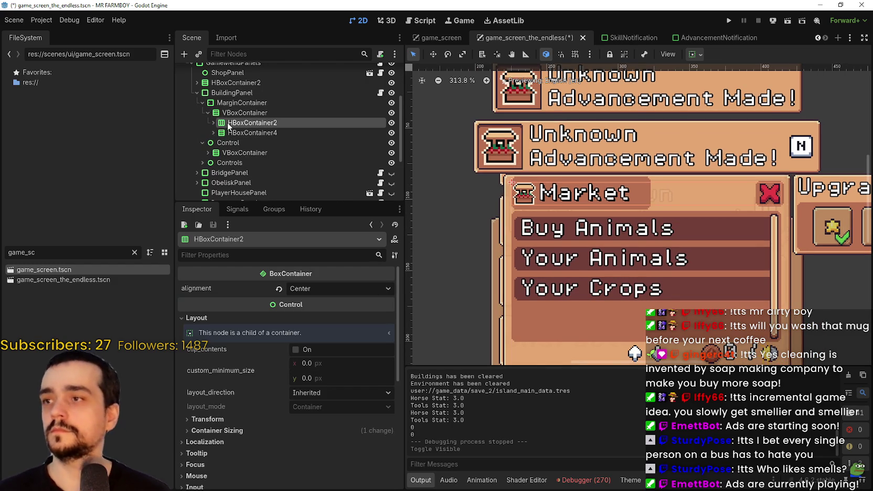
pyautogui.click(230, 113)
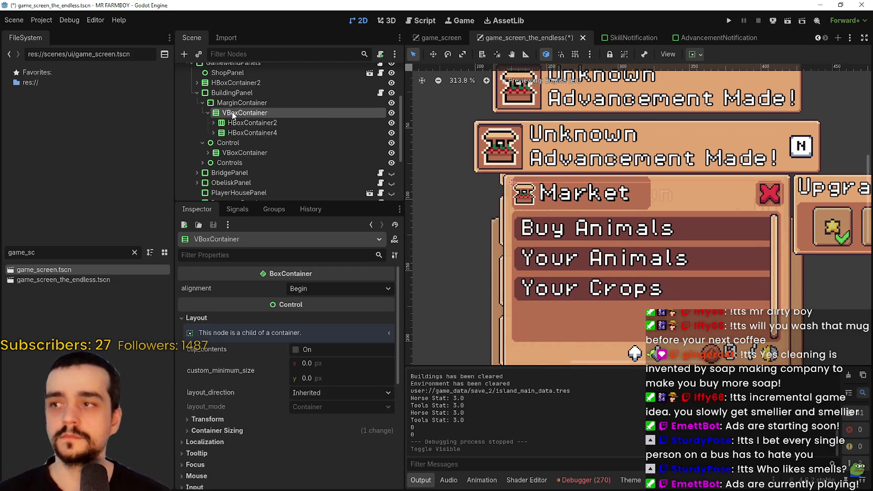
# - Paste the copied Title into VBoxContainer and move it to the top
pyautogui.rightClick(232, 113)
pyautogui.click(279, 175)
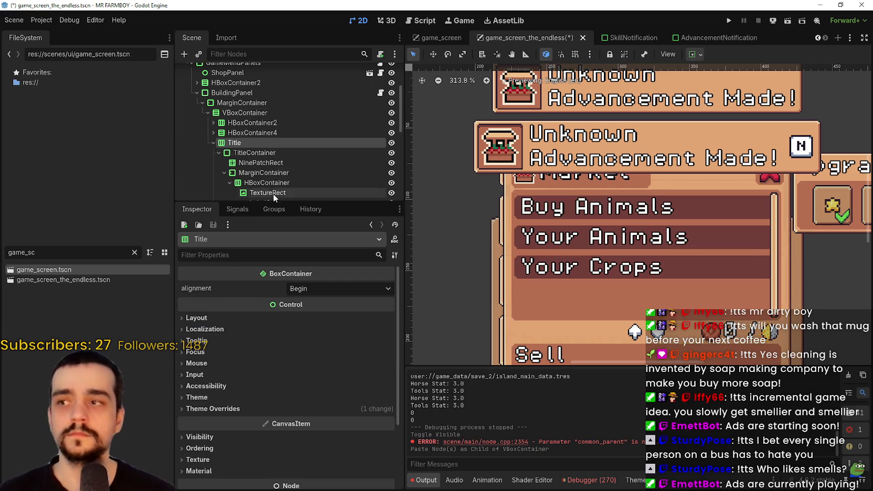
pyautogui.click(213, 142)
pyautogui.moveTo(227, 143); pyautogui.dragTo(236, 119)
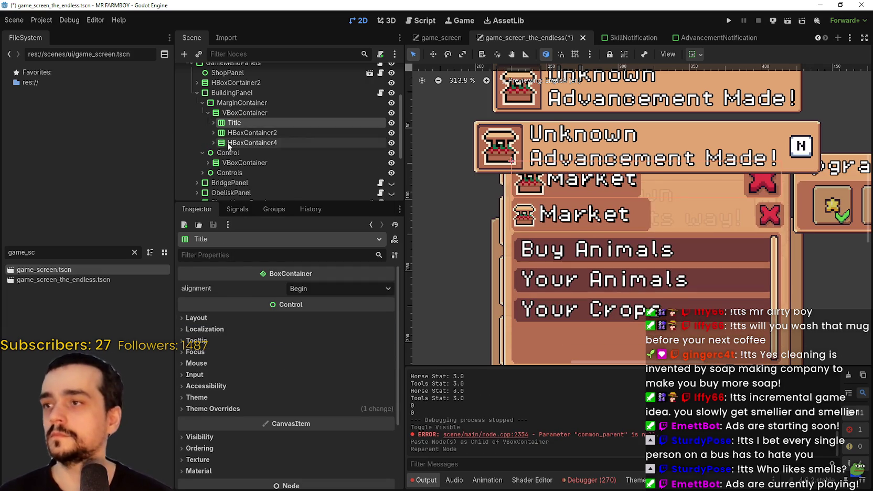
# - Delete the old HBoxContainer2 header and expand the Title node to see its children
pyautogui.rightClick(244, 134)
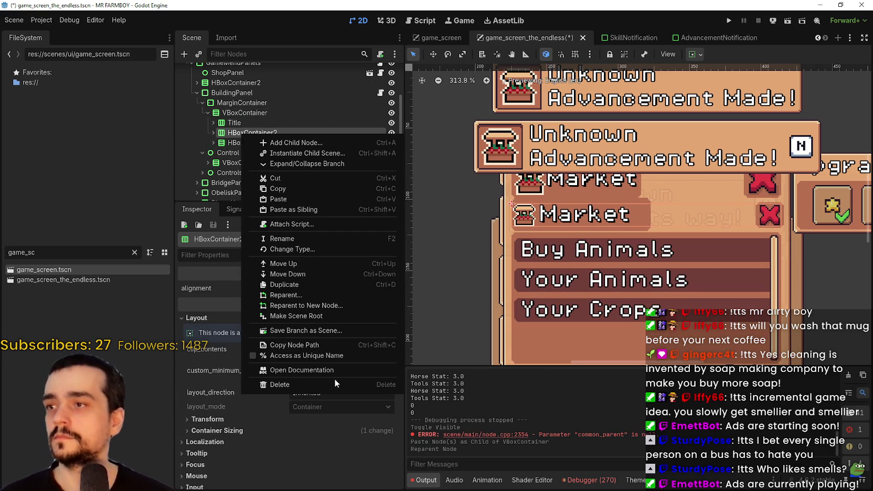
pyautogui.click(333, 383)
pyautogui.click(397, 253)
pyautogui.scroll(-5, 643, 220)
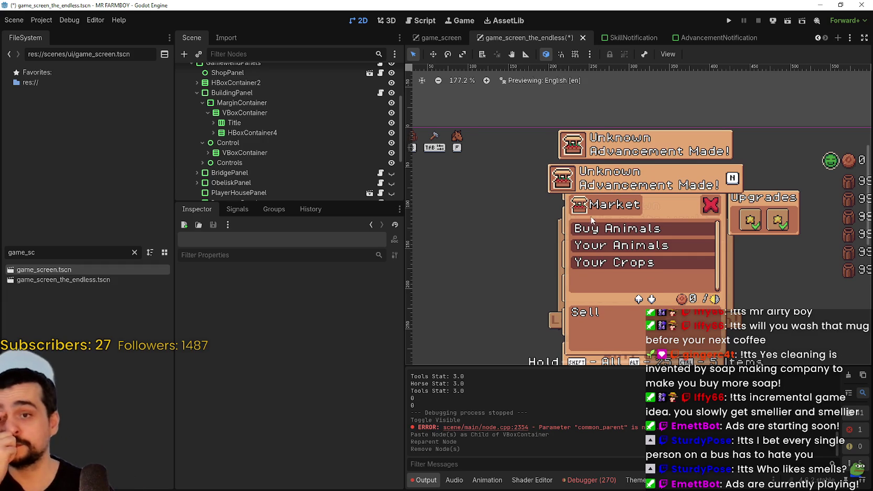
pyautogui.scroll(-1, 612, 233)
pyautogui.scroll(3, 667, 260)
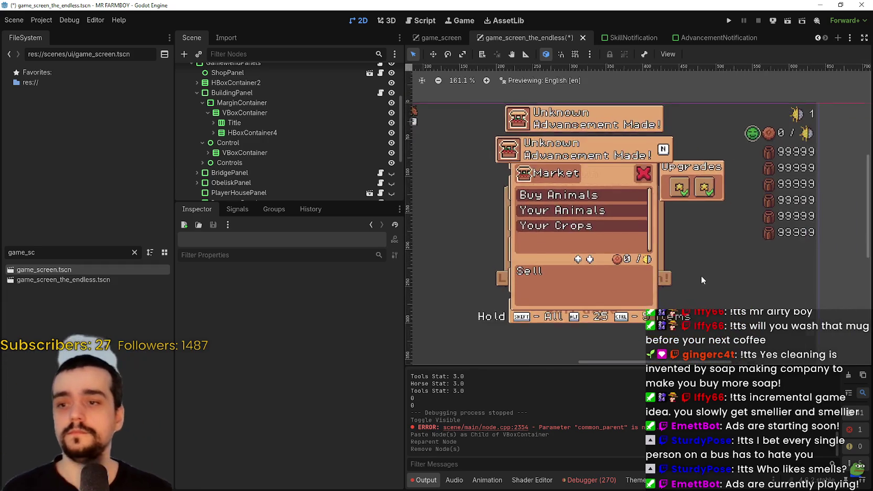
pyautogui.scroll(-1, 597, 280)
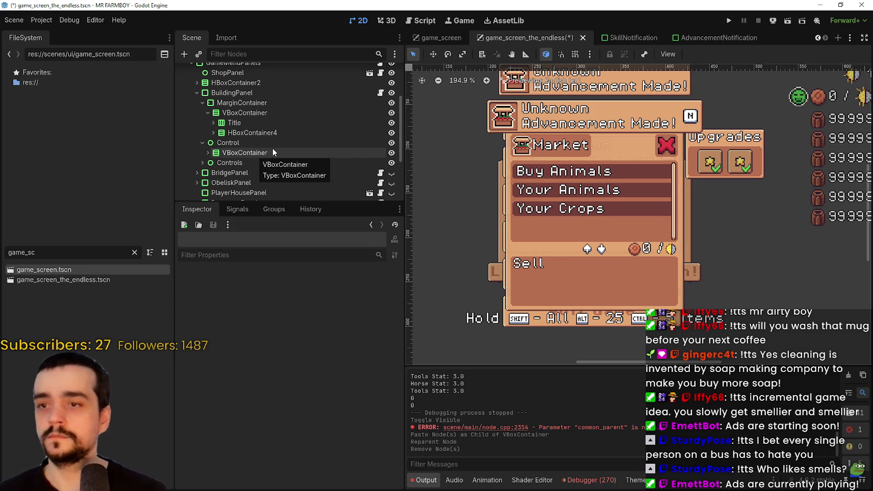
pyautogui.click(213, 122)
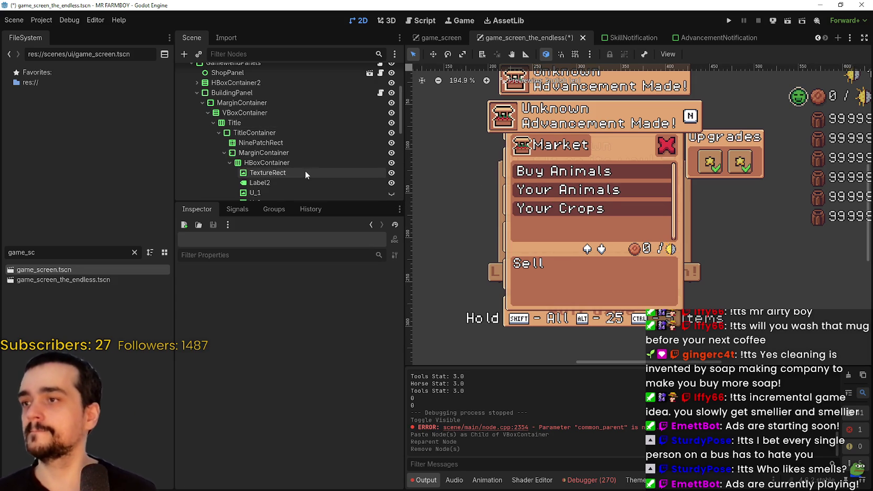
# - Connect closeButton's pressed() signal to BuildingPanel's _on_close_button_pressed in building_panel_endless.gd
pyautogui.scroll(-2, 299, 169)
pyautogui.click(248, 167)
pyautogui.click(260, 179)
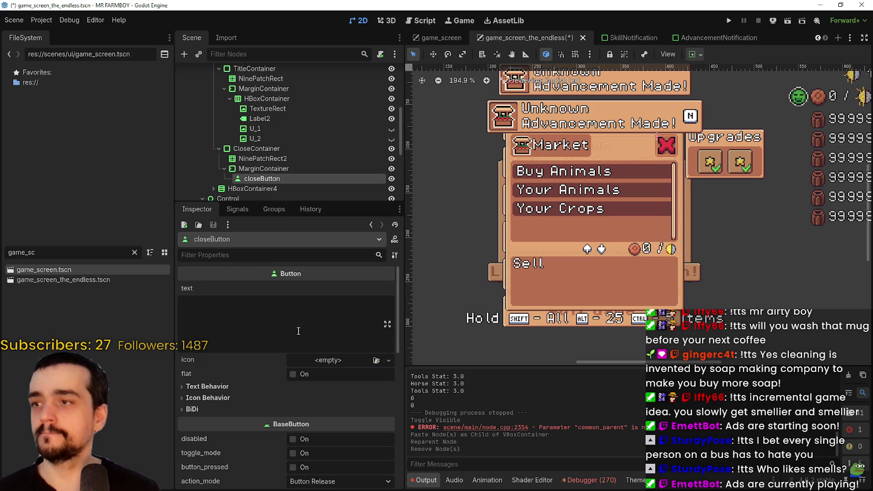
pyautogui.click(237, 210)
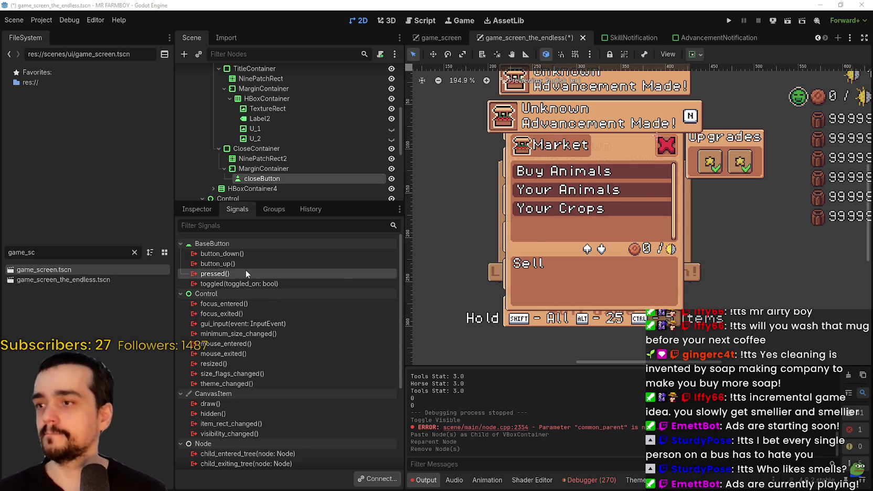
pyautogui.doubleClick(246, 271)
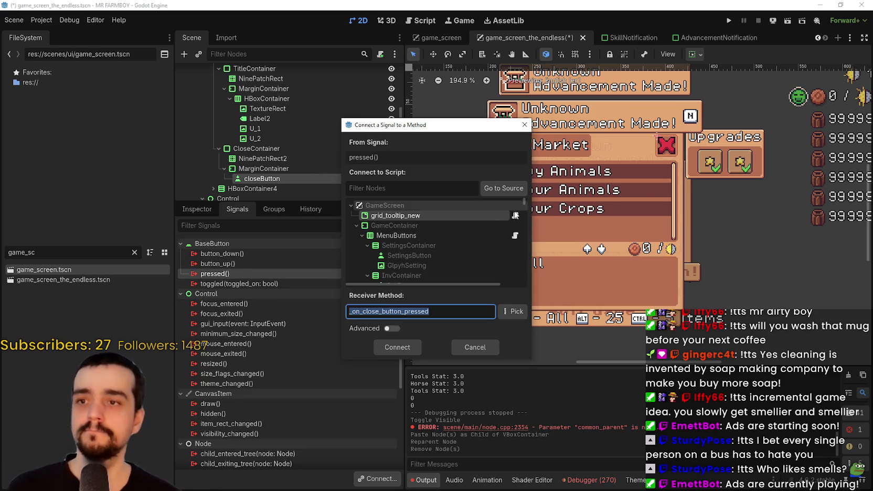
pyautogui.click(508, 232)
pyautogui.scroll(-10, 502, 229)
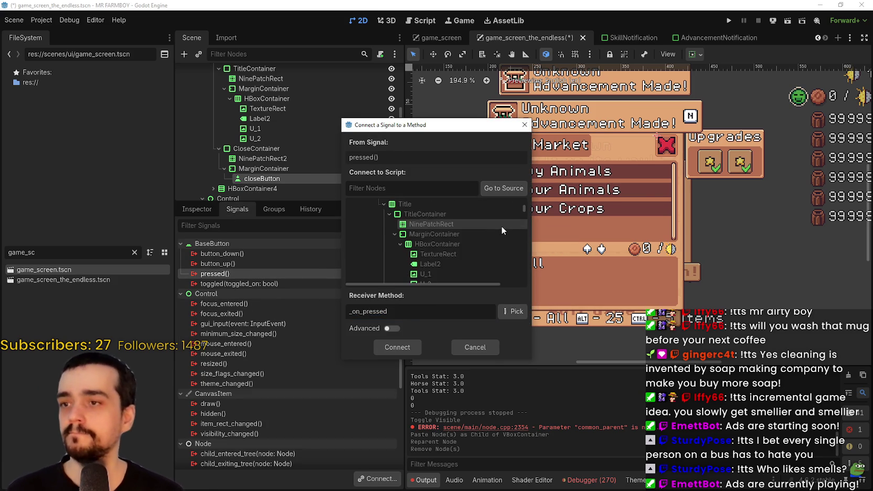
pyautogui.click(498, 232)
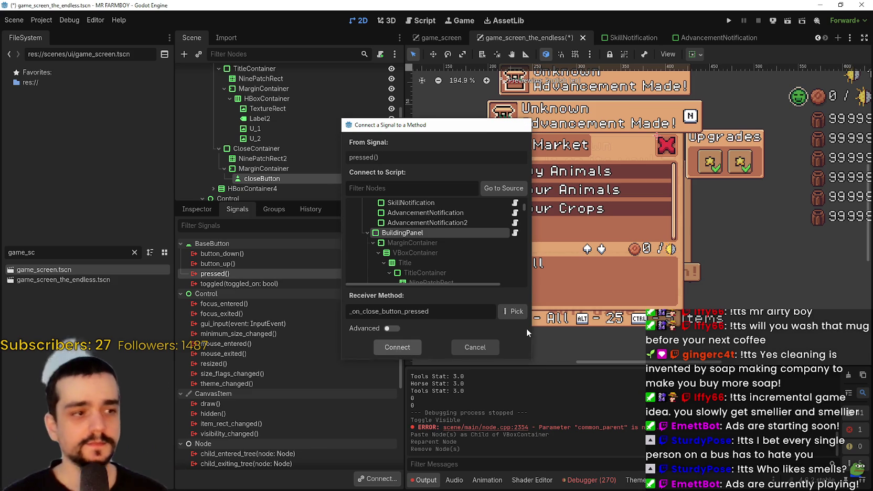
pyautogui.press('Escape')
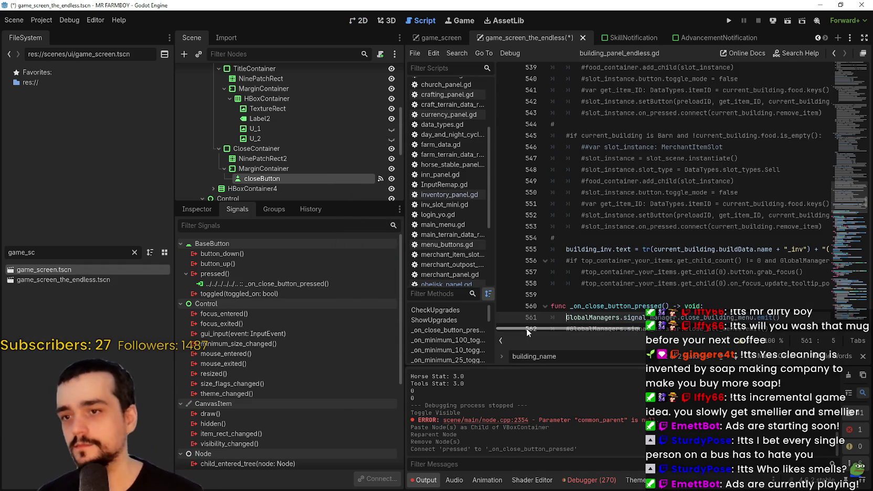
pyautogui.click(358, 21)
pyautogui.scroll(-1, 566, 170)
pyautogui.scroll(1, 374, 187)
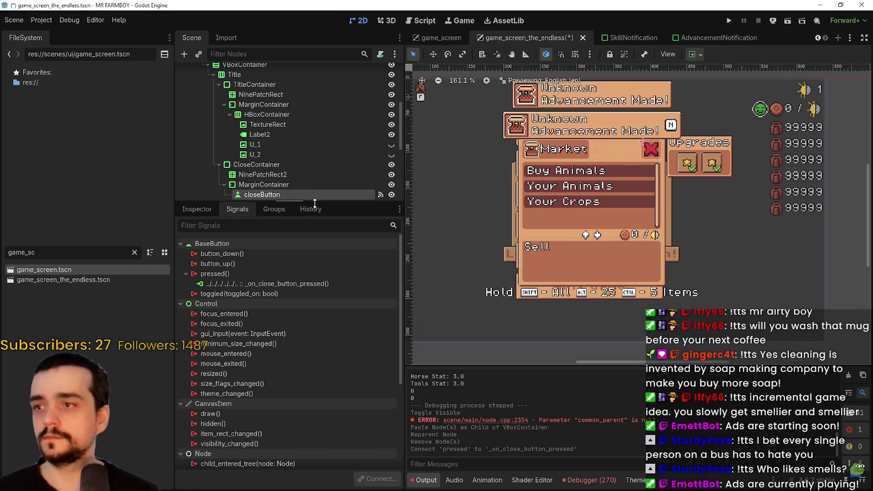
# - Enlarge the Scene dock and toggle the U_1 and U_2 icons visible, then hidden again
pyautogui.moveTo(314, 202); pyautogui.dragTo(304, 276)
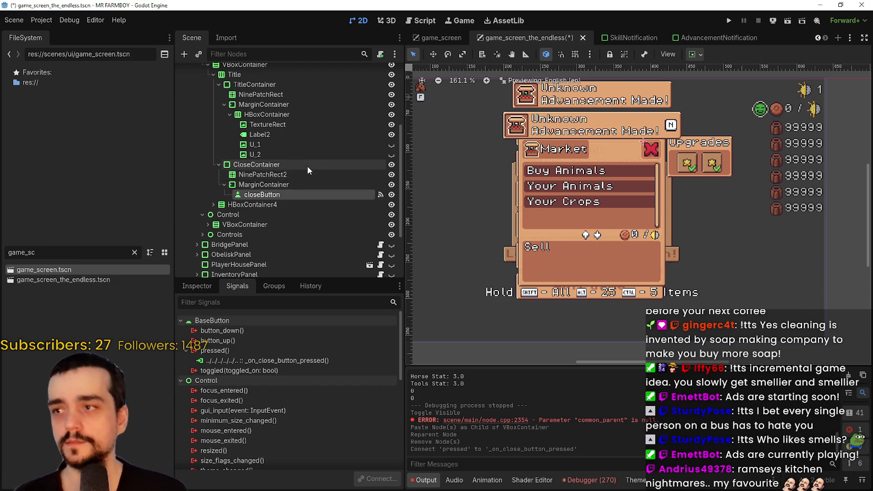
pyautogui.scroll(3, 315, 169)
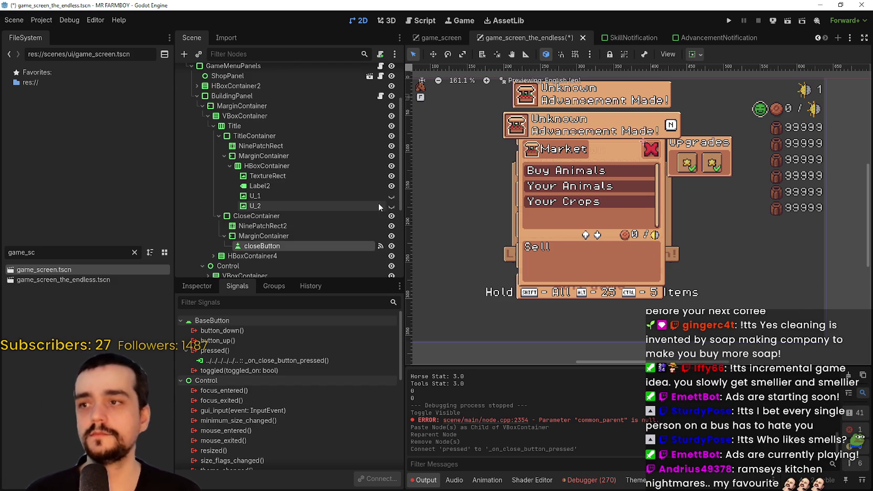
pyautogui.click(392, 198)
pyautogui.click(392, 197)
pyautogui.click(391, 208)
pyautogui.click(391, 208)
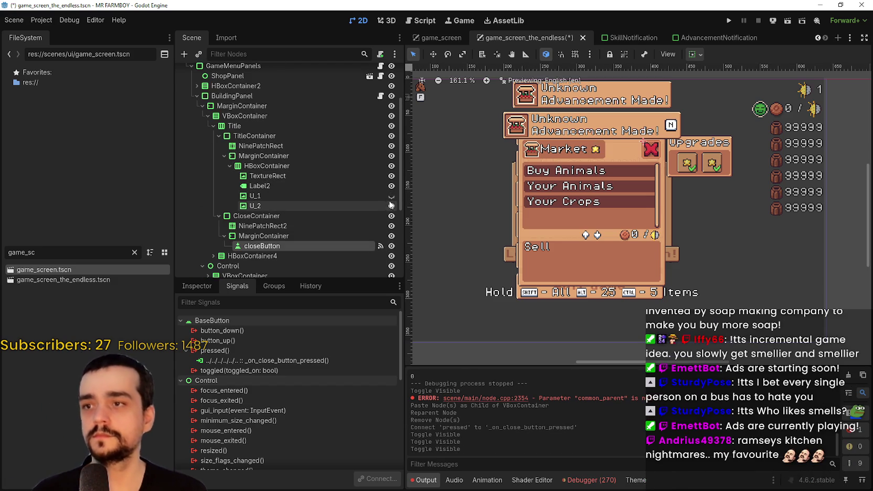
# - Fold the Title's MarginContainer and collapse the BuildingPanel branch
pyautogui.click(225, 156)
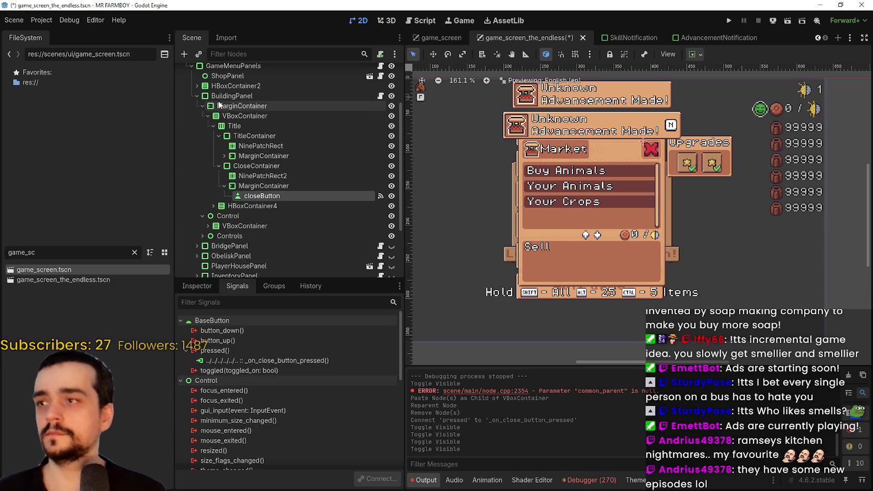
pyautogui.click(218, 106)
pyautogui.press('Left')
pyautogui.press('Left')
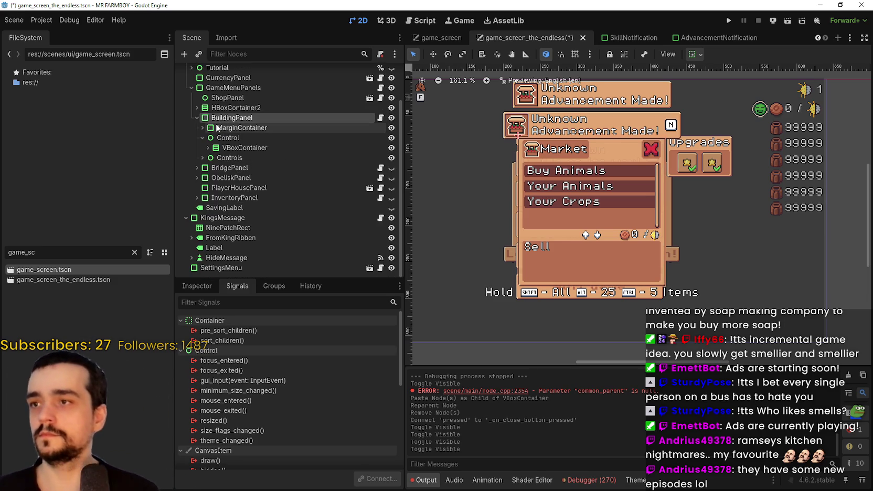
# - Save game_screen_the_endless with Ctrl+S and scroll down the canvas
pyautogui.hotkey('ctrl', 's')
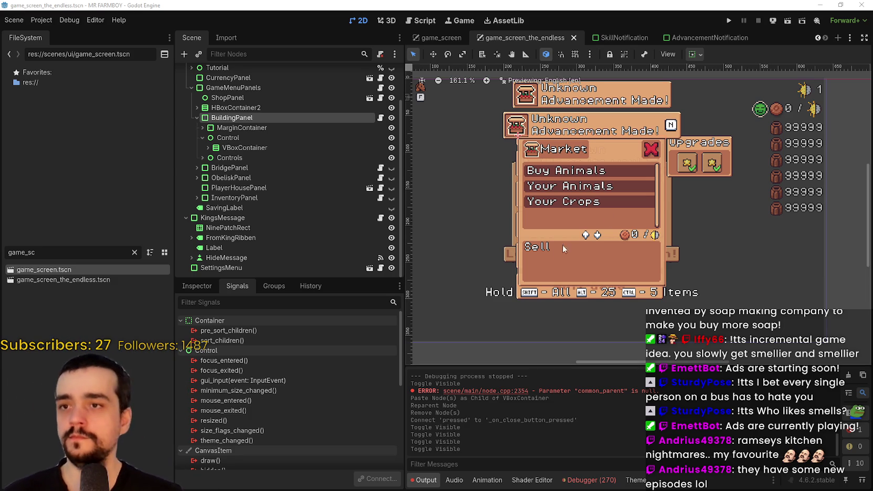
pyautogui.scroll(-3, 558, 213)
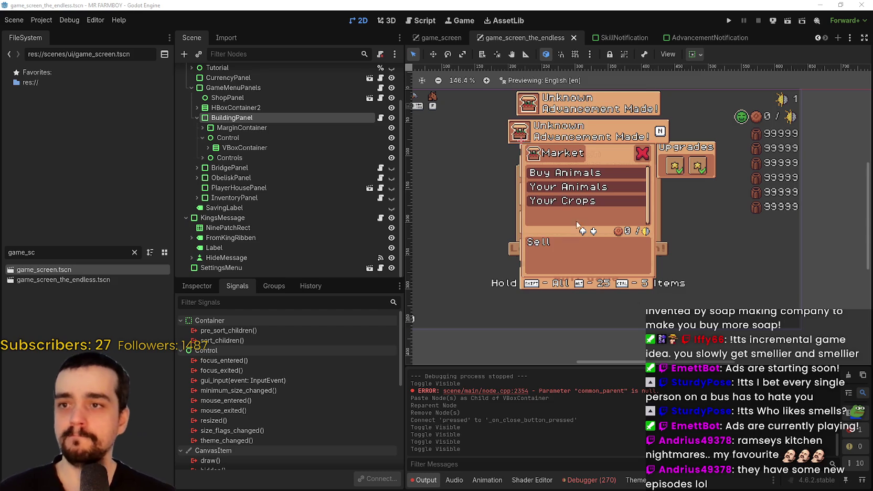
# - Pan the canvas to recentre the Market panel and zoom in and out around it
pyautogui.moveTo(568, 204); pyautogui.dragTo(633, 203)
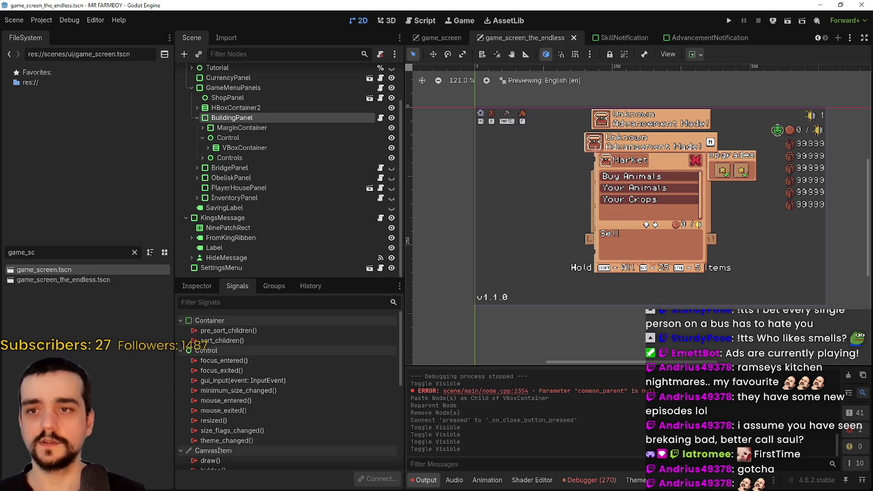
pyautogui.scroll(1, 680, 196)
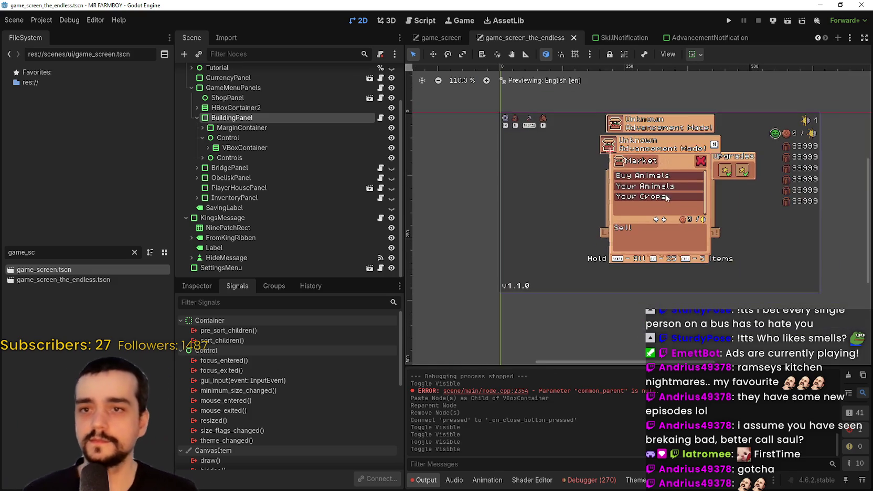
pyautogui.scroll(1, 731, 207)
pyautogui.scroll(-2, 730, 207)
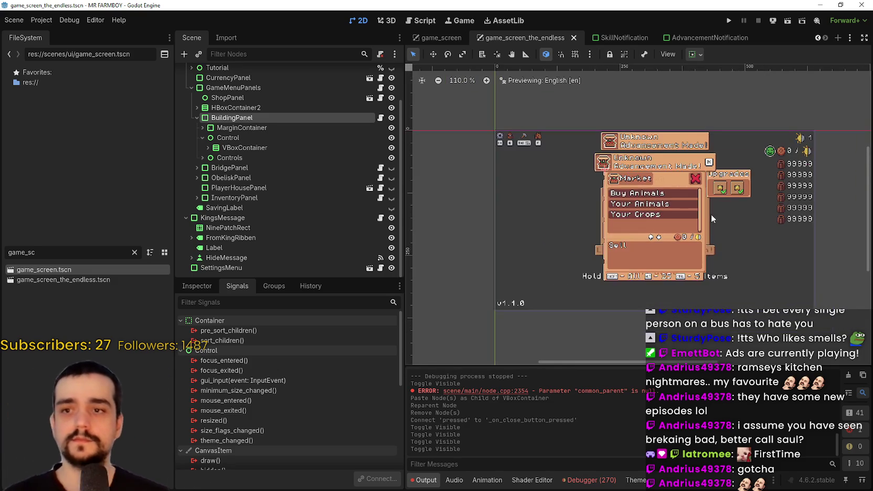
pyautogui.scroll(3, 682, 221)
pyautogui.scroll(-1, 655, 233)
pyautogui.scroll(-1, 656, 234)
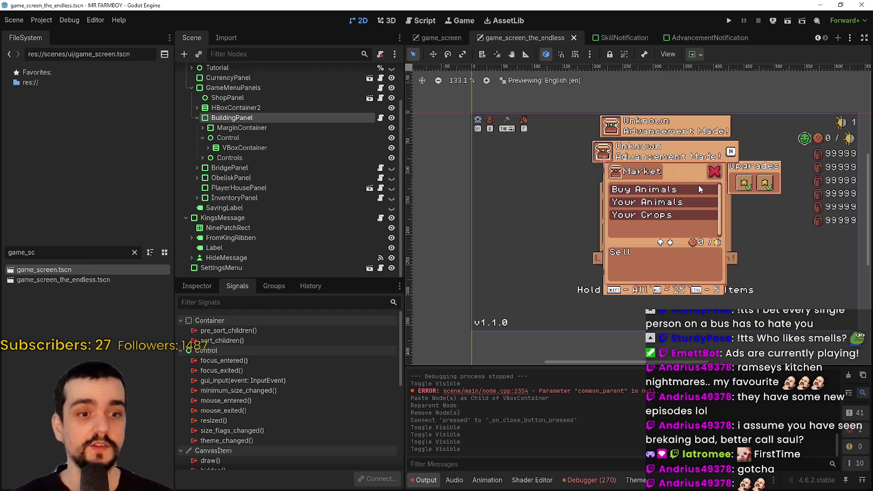
pyautogui.scroll(1, 556, 244)
pyautogui.scroll(-2, 558, 255)
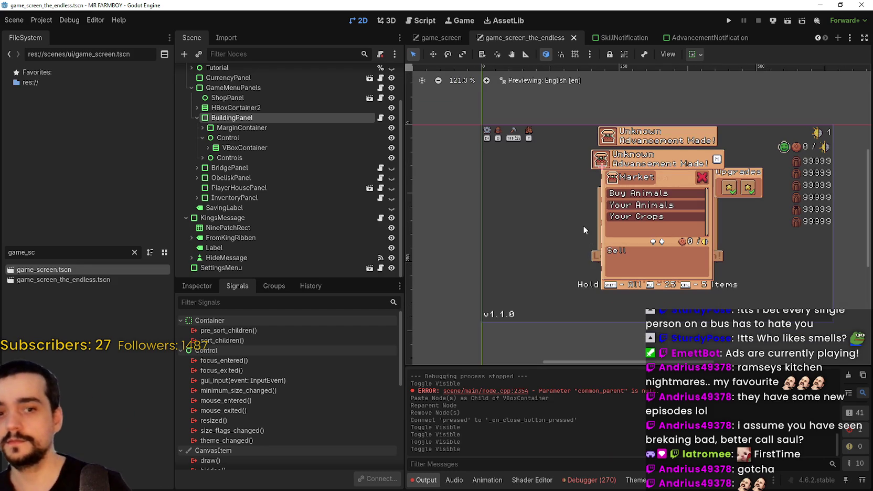
pyautogui.scroll(1, 584, 225)
pyautogui.scroll(-1, 583, 225)
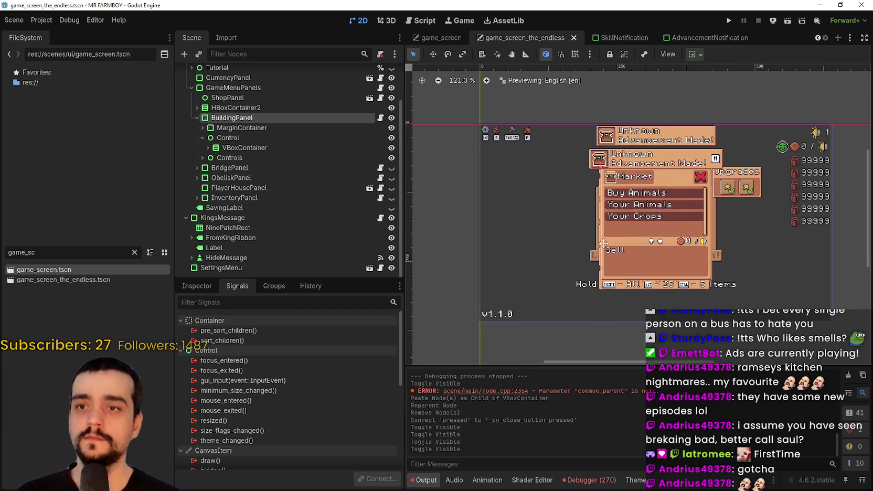
# - Expand BuildingPanel's Controls node to show ControlsContainer with ShiftAll, Alt and Ctrl
pyautogui.click(225, 127)
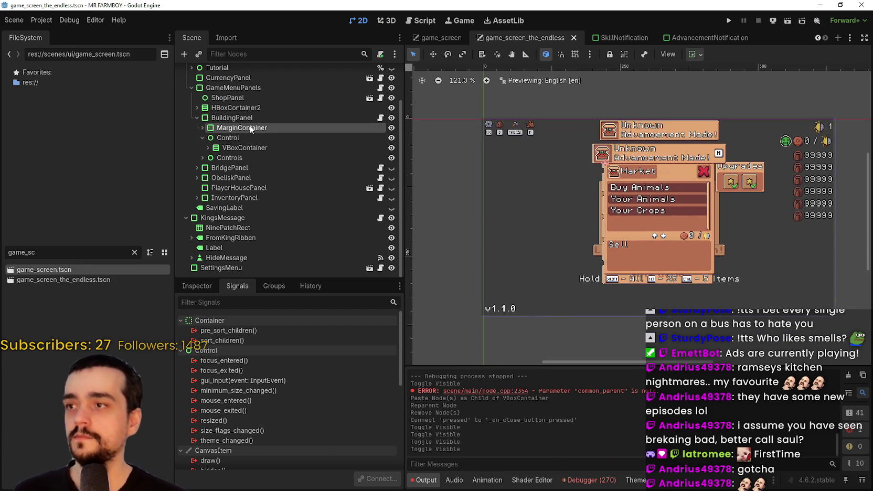
pyautogui.click(203, 139)
pyautogui.click(223, 147)
pyautogui.click(226, 158)
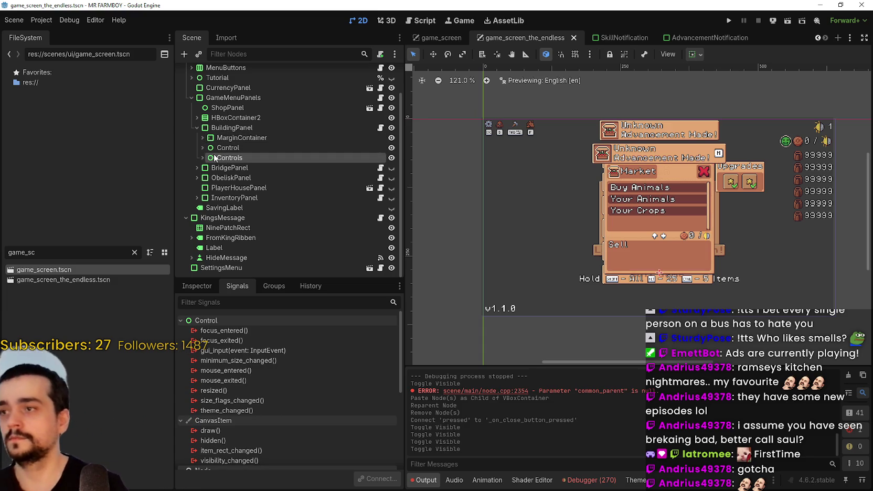
pyautogui.click(225, 127)
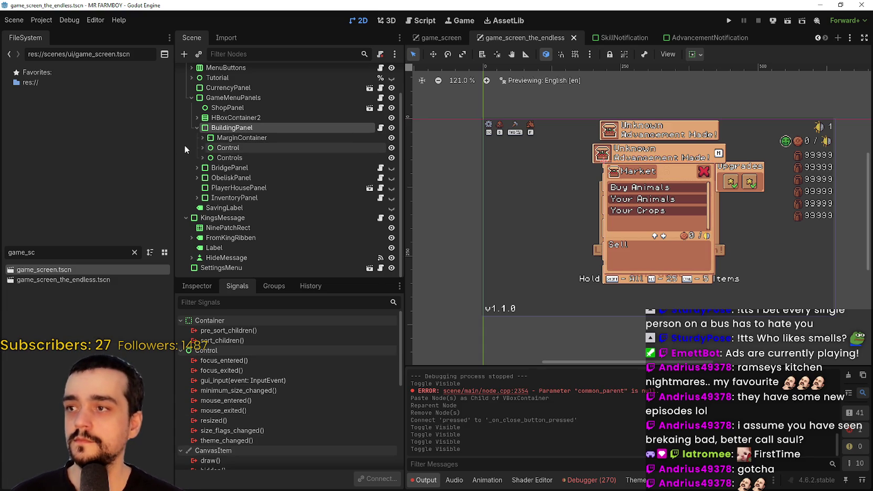
pyautogui.click(203, 158)
pyautogui.click(234, 158)
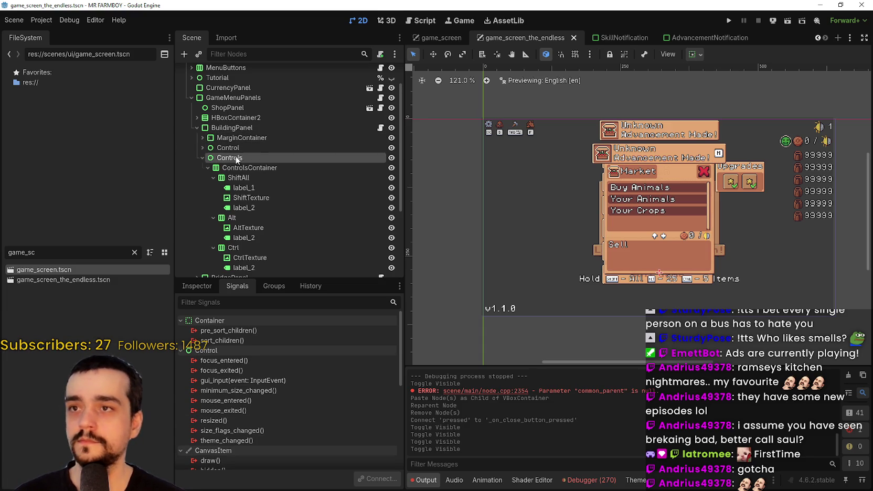
pyautogui.click(443, 37)
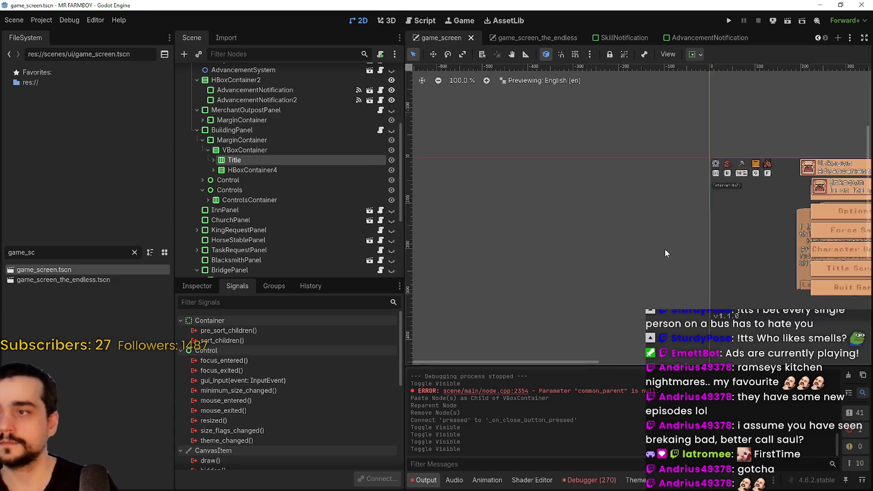
# - Browse game_screen's BuildingPanel tree down to its ControlsContainer node
pyautogui.scroll(2, 533, 228)
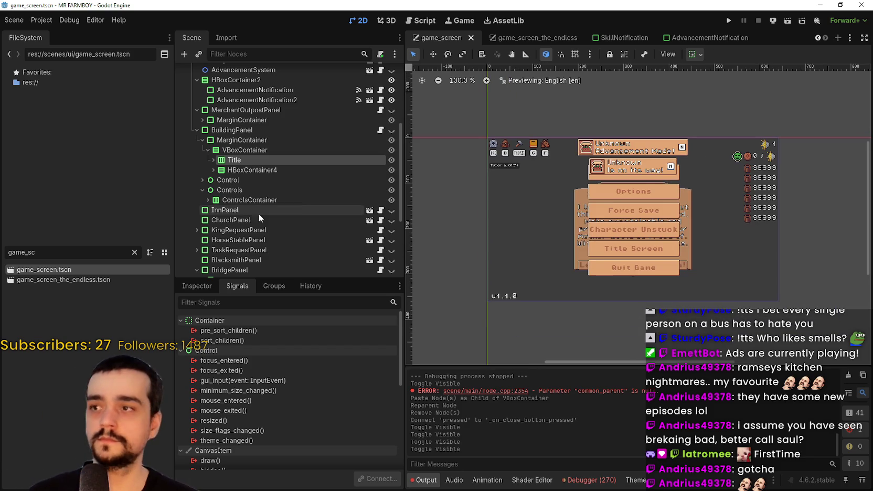
pyautogui.scroll(3, 646, 262)
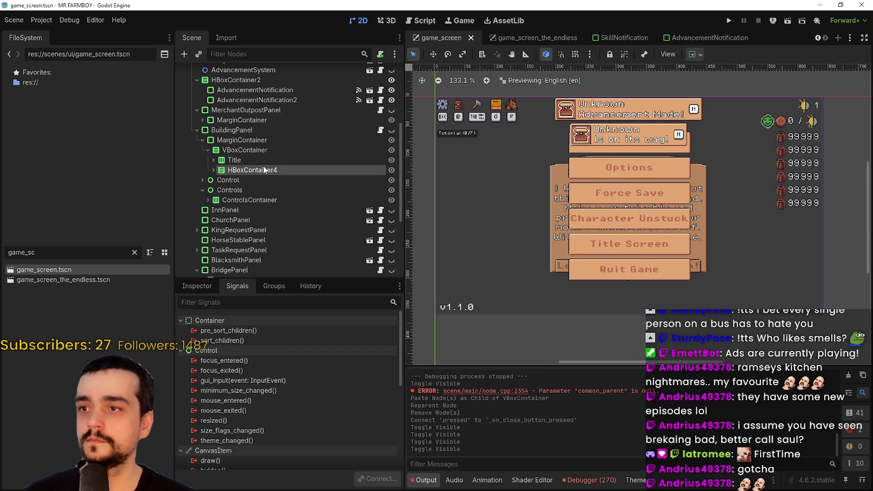
pyautogui.click(281, 150)
pyautogui.click(275, 159)
pyautogui.click(291, 170)
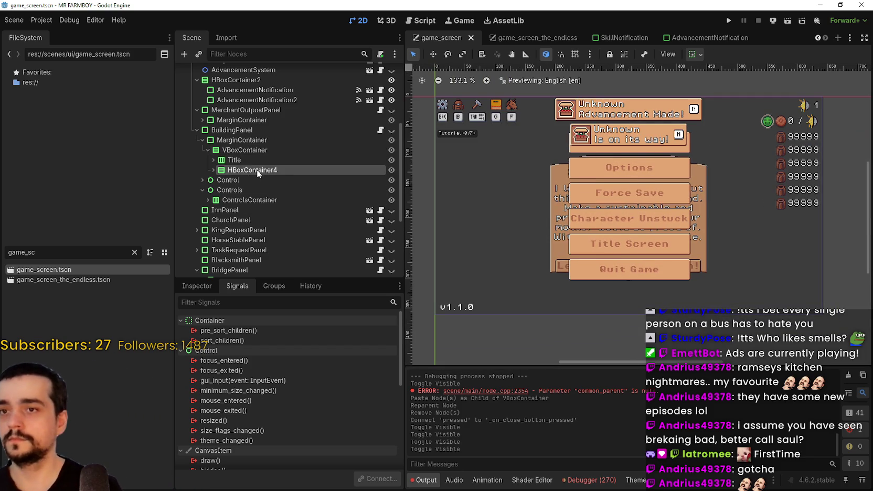
pyautogui.click(215, 180)
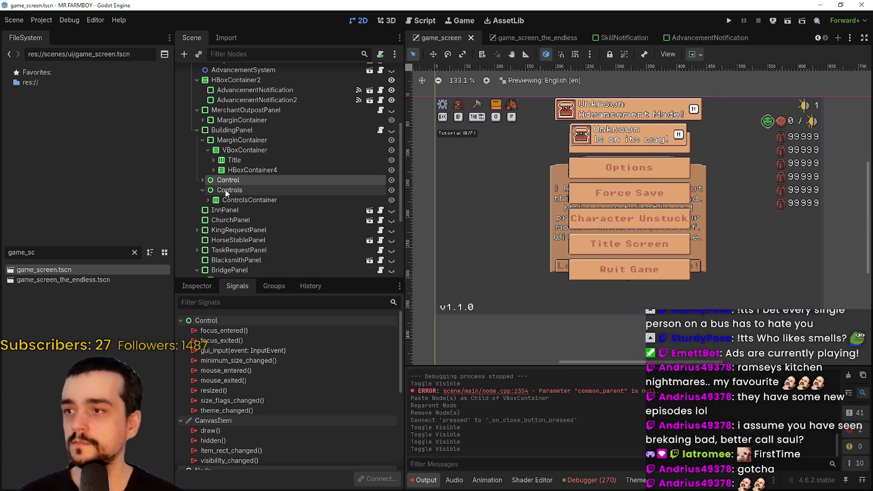
pyautogui.click(210, 190)
pyautogui.click(203, 180)
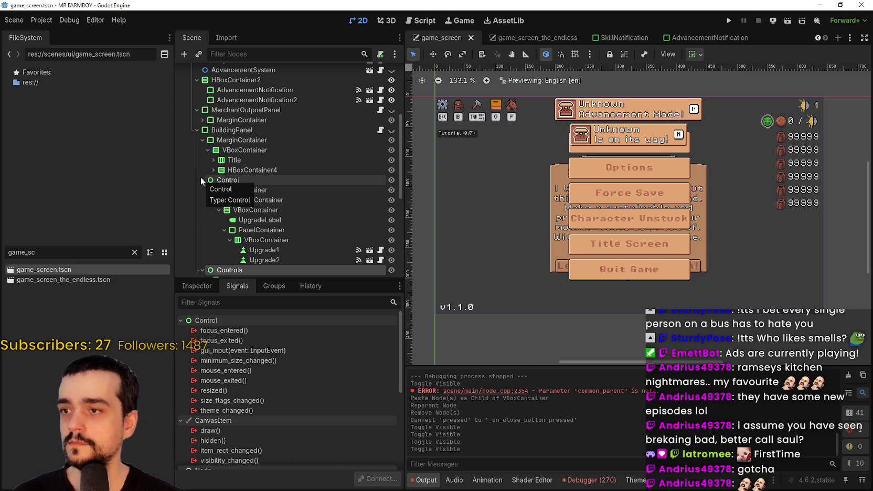
pyautogui.click(203, 180)
pyautogui.rightClick(221, 193)
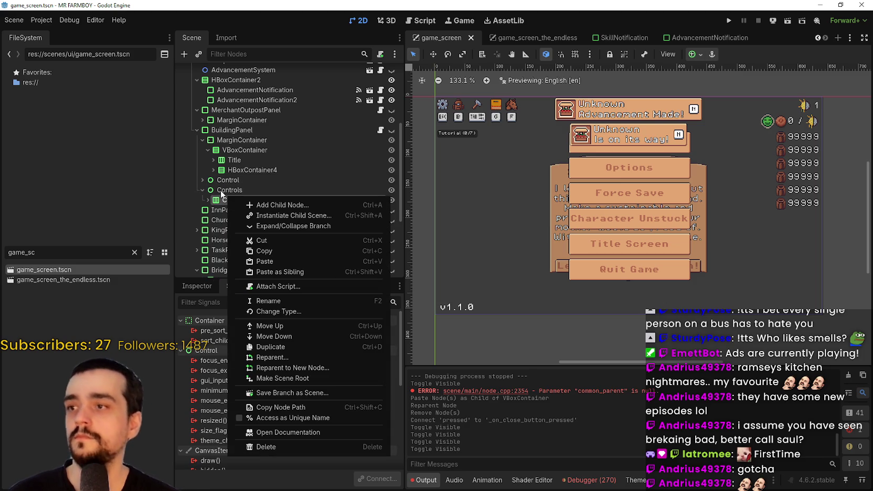
pyautogui.click(208, 201)
pyautogui.click(204, 201)
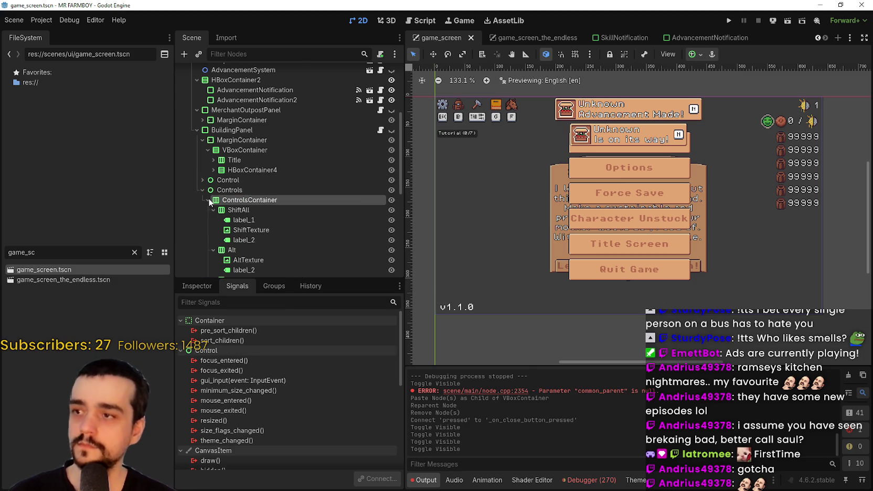
# - Copy the ControlsContainer node from game_screen
pyautogui.scroll(-4, 257, 207)
pyautogui.scroll(3, 257, 207)
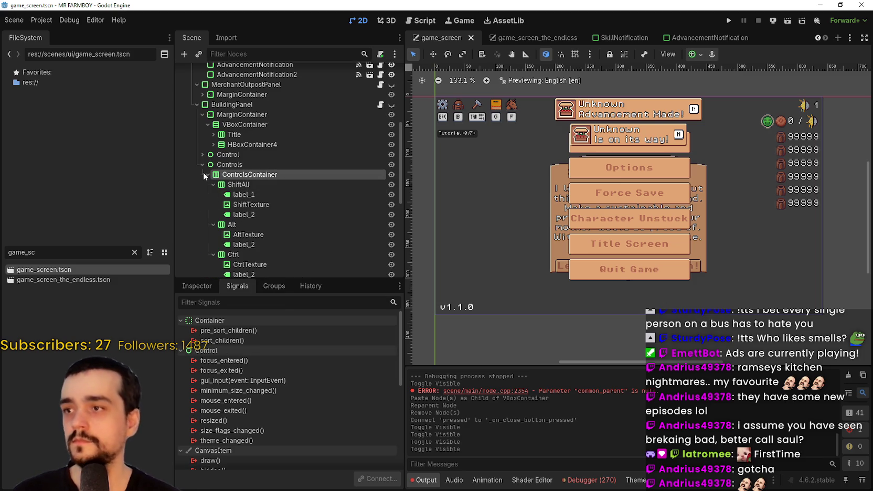
pyautogui.click(206, 175)
pyautogui.rightClick(226, 174)
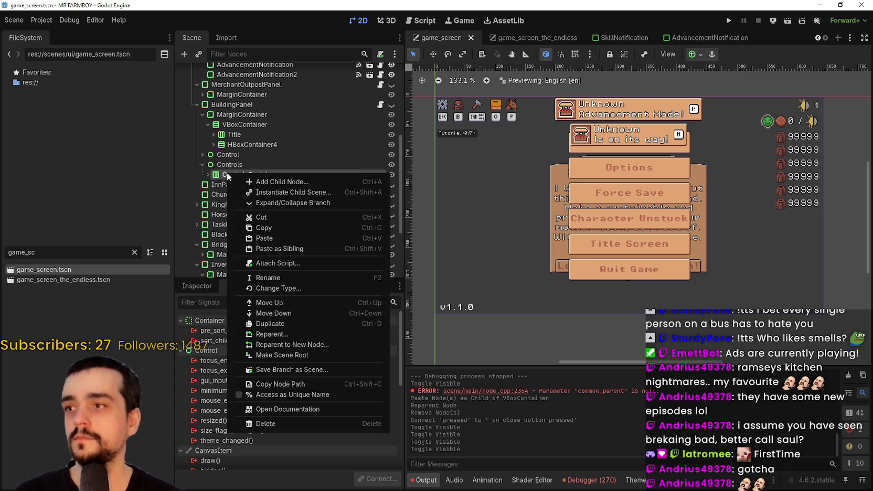
pyautogui.click(408, 163)
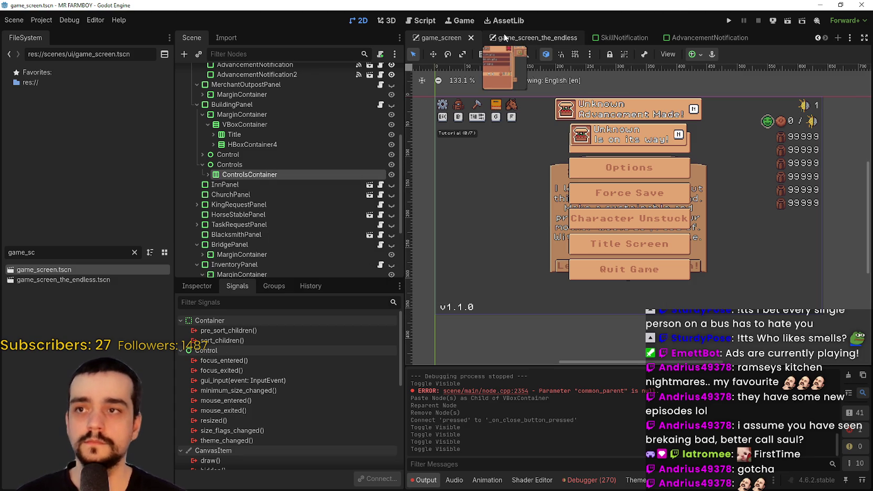
# - Paste the copied ControlsContainer under Controls in game_screen_the_endless
pyautogui.click(498, 37)
pyautogui.scroll(-2, 263, 182)
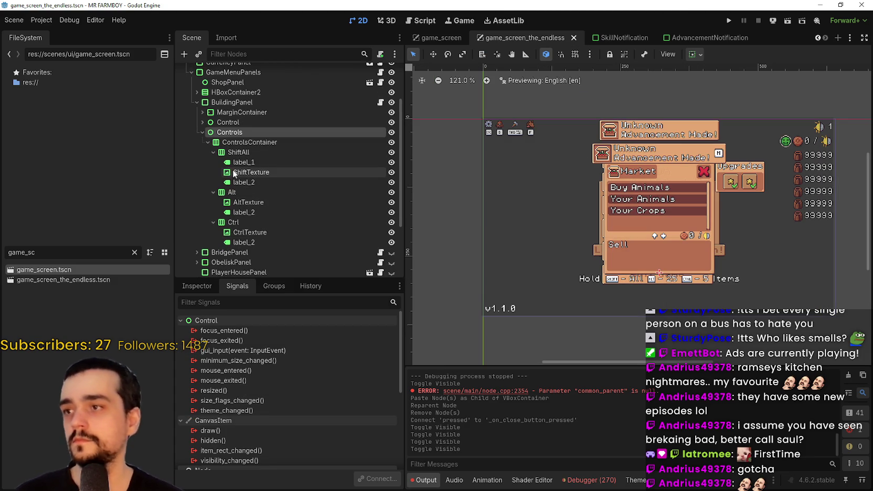
pyautogui.click(212, 152)
pyautogui.click(213, 162)
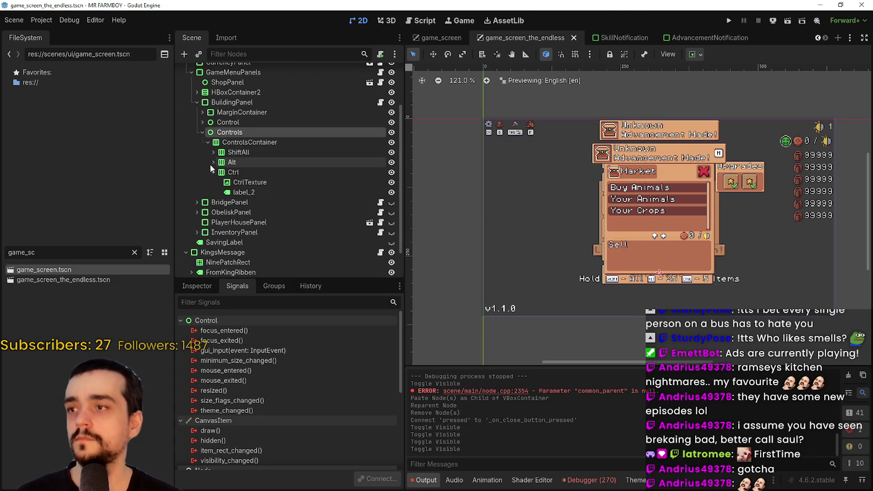
pyautogui.click(214, 172)
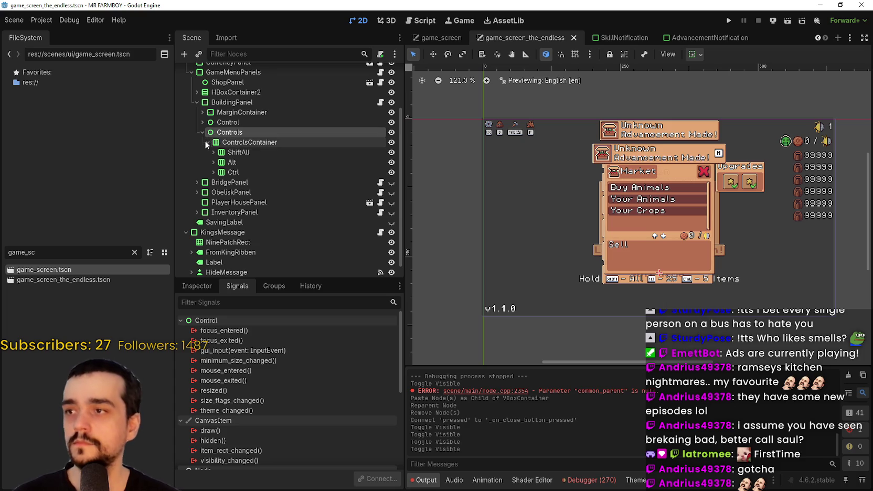
pyautogui.click(208, 142)
pyautogui.rightClick(228, 149)
pyautogui.click(260, 212)
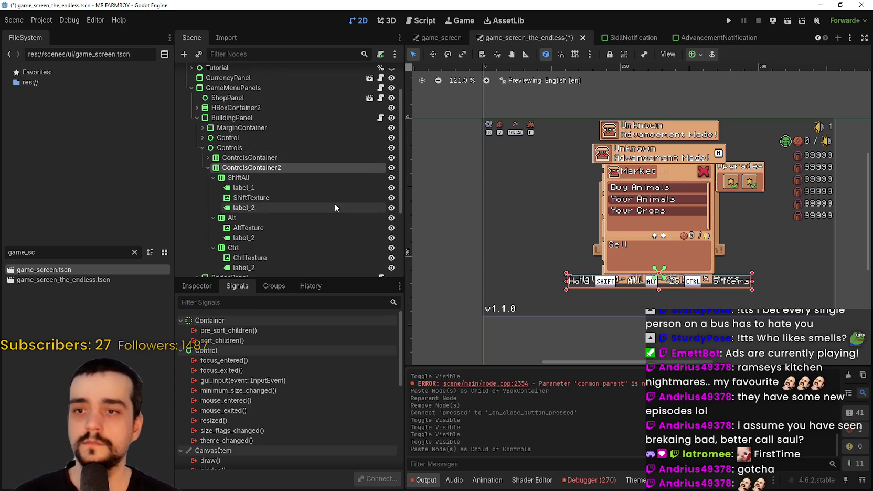
# - Delete the original ControlsContainer, keeping only the pasted copy
pyautogui.click(213, 177)
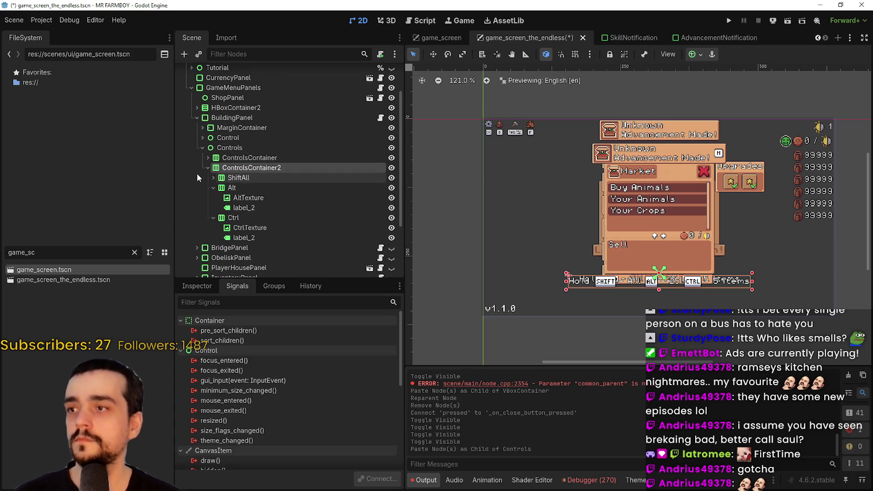
pyautogui.click(213, 188)
pyautogui.click(213, 197)
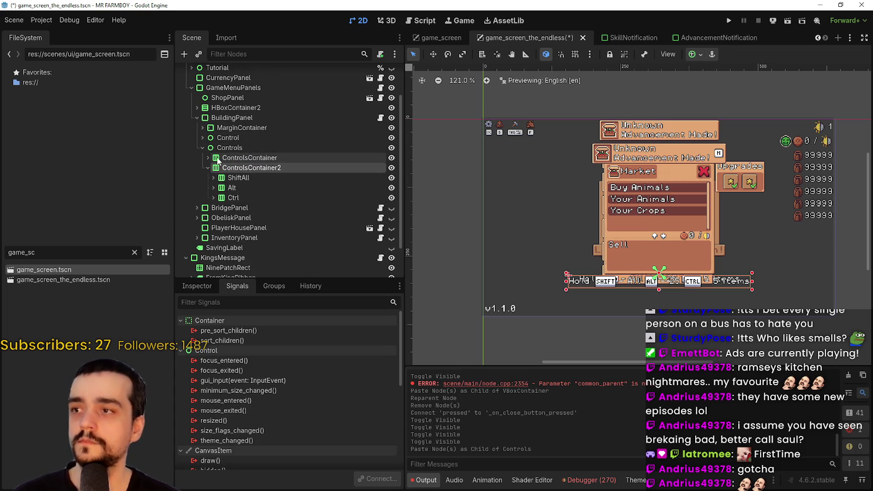
pyautogui.rightClick(225, 161)
pyautogui.click(287, 407)
pyautogui.click(388, 250)
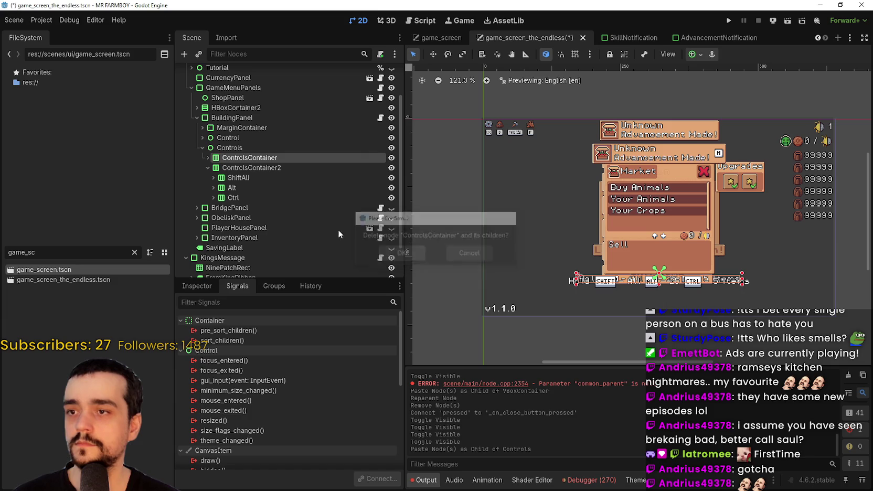
# - Rename ControlsContainer2 to ControlsContainer and save the scene
pyautogui.click(294, 156)
pyautogui.click(294, 156)
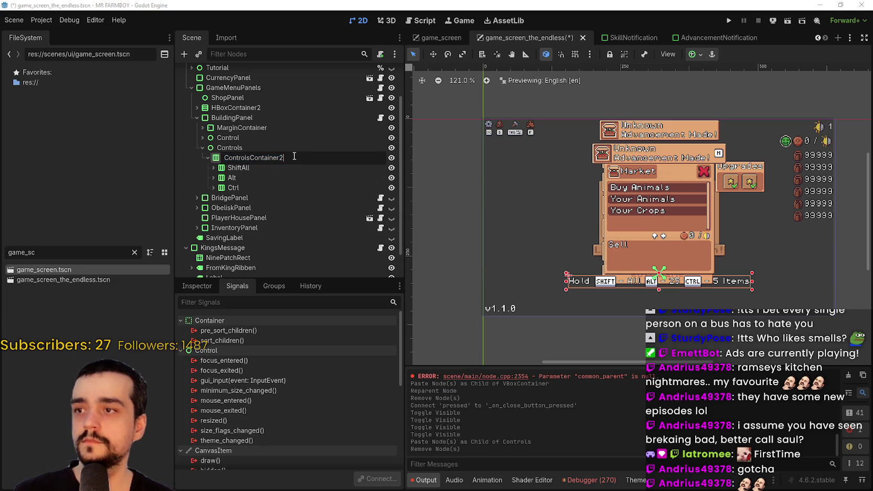
pyautogui.press('BackSpace')
pyautogui.press('Return')
pyautogui.hotkey('ctrl', 's')
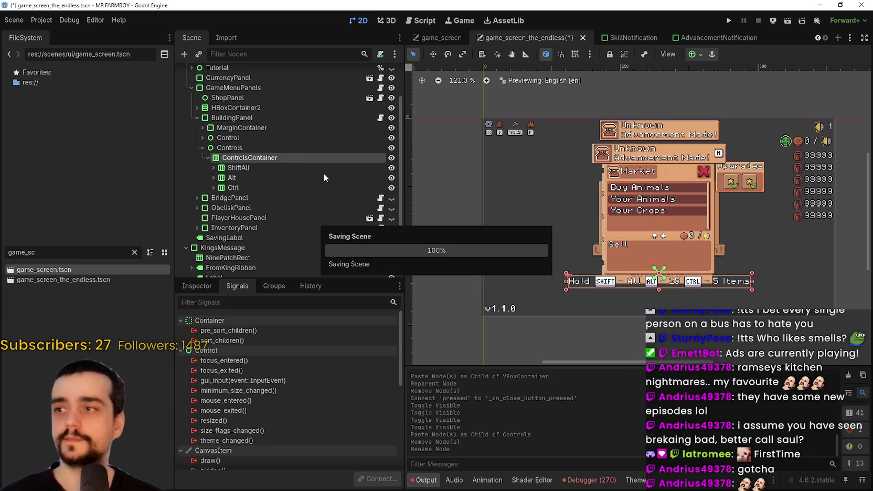
pyautogui.click(208, 158)
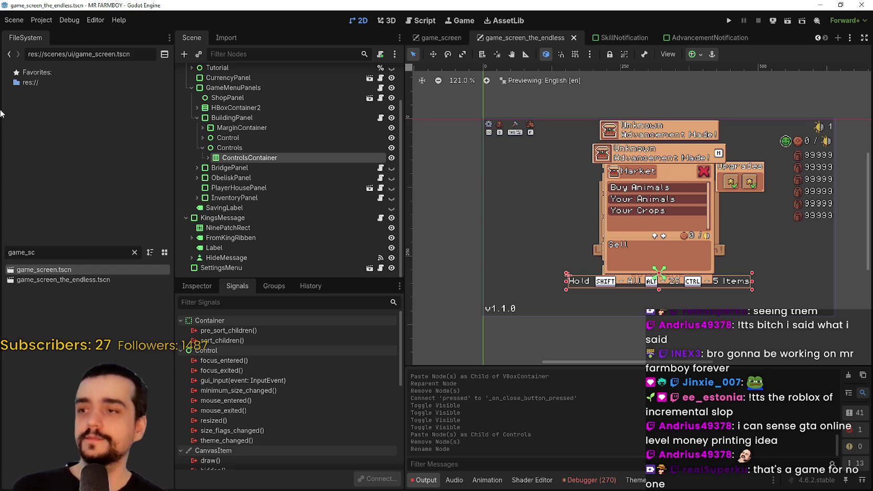
pyautogui.scroll(1, 709, 228)
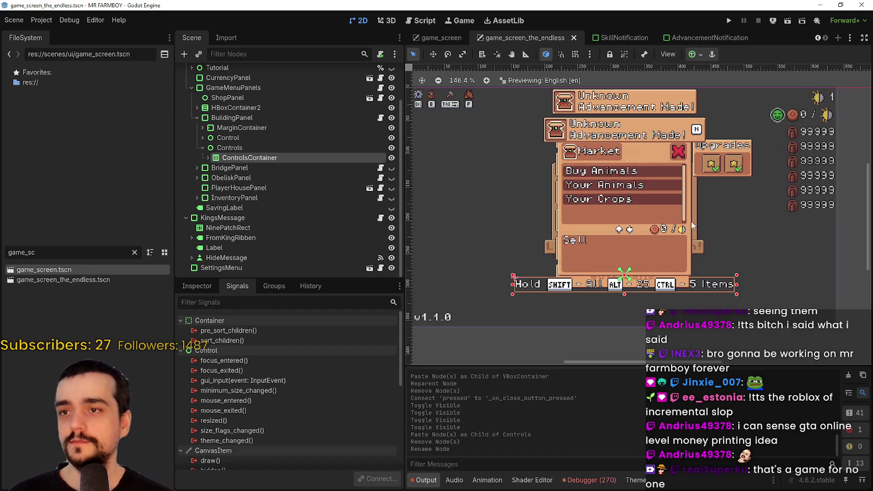
pyautogui.scroll(-1, 656, 222)
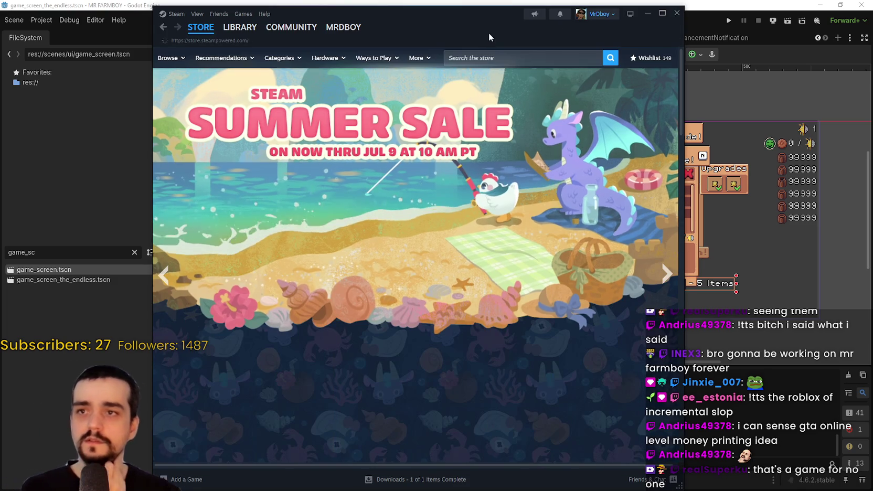
# - Search the Steam store for 'choo c' and scroll the results
pyautogui.click(509, 59)
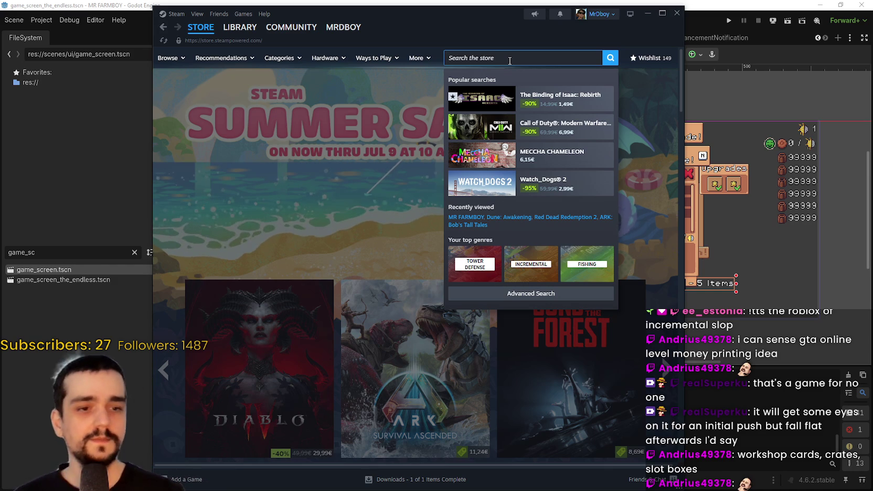
pyautogui.write('choo c')
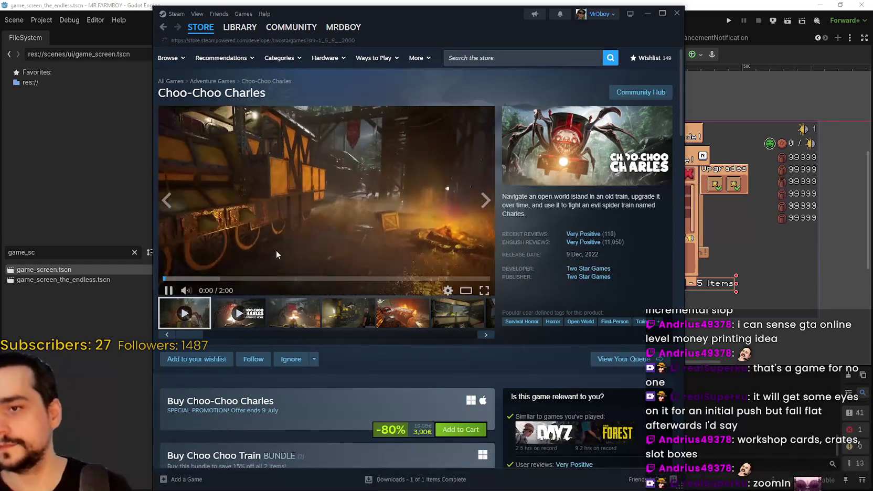
pyautogui.scroll(-10, 273, 248)
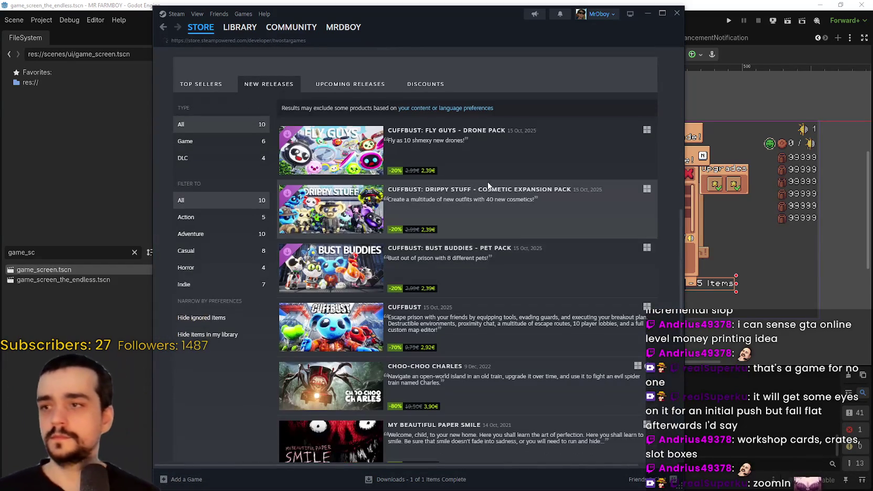
pyautogui.scroll(-2, 375, 229)
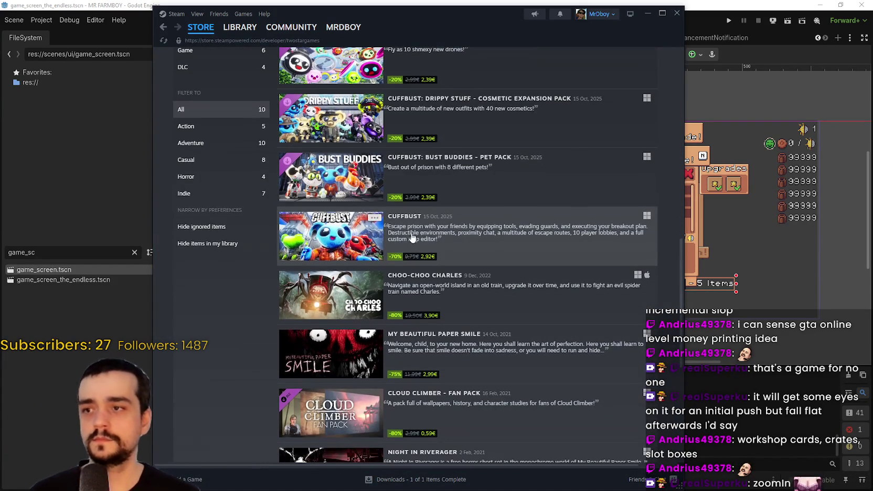
# - Open the CUFFBUST store page, enlarge a screenshot, then go to its Community Hub
pyautogui.click(327, 245)
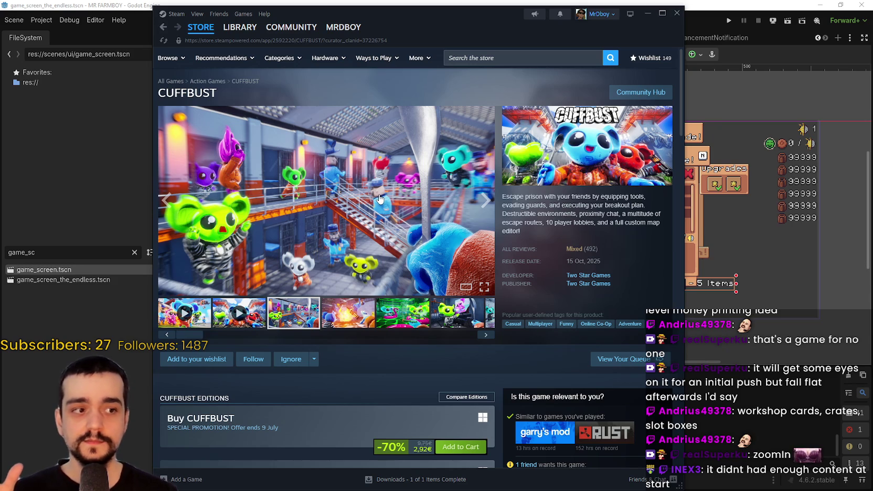
pyautogui.click(352, 315)
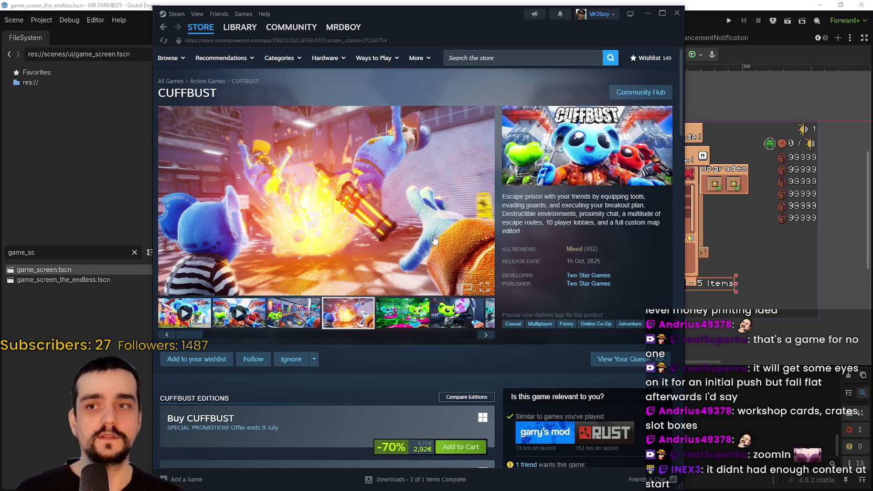
pyautogui.click(640, 92)
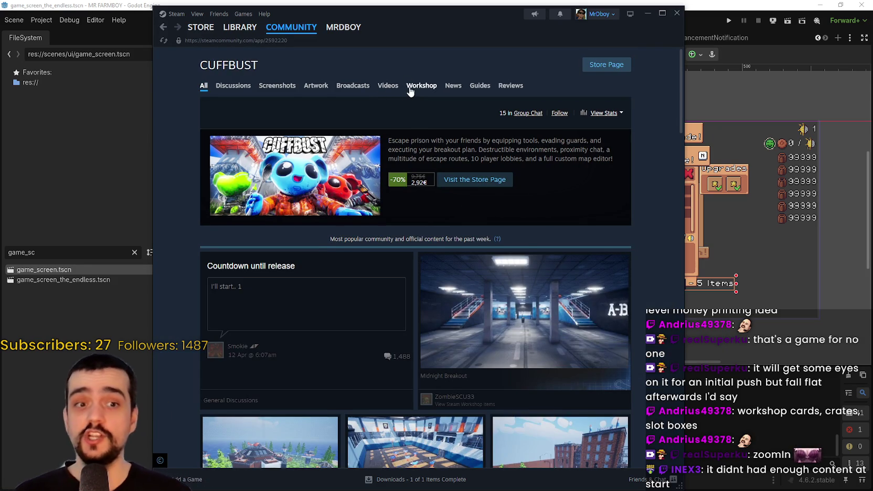
pyautogui.click(418, 86)
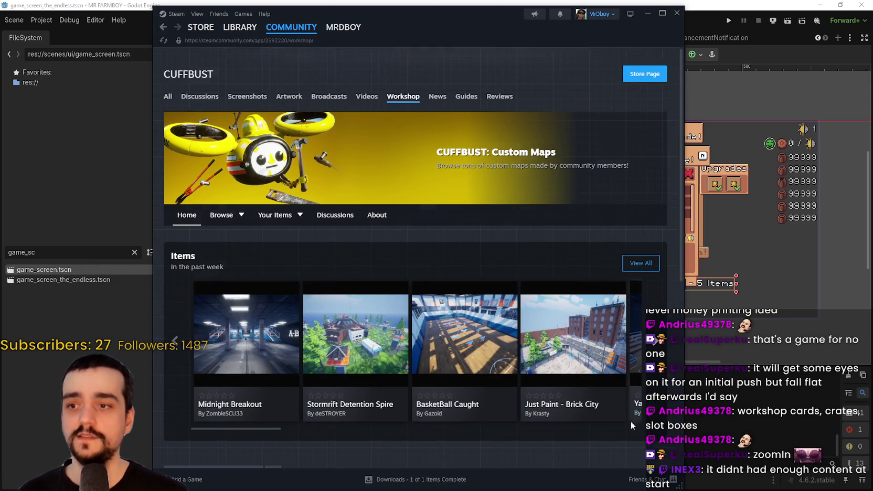
pyautogui.scroll(-1, 610, 408)
pyautogui.scroll(-3, 610, 406)
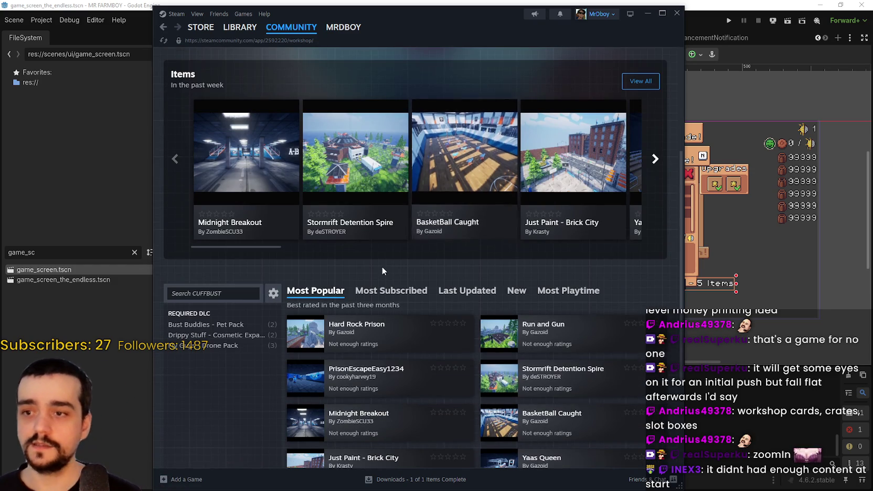
pyautogui.scroll(-2, 383, 265)
pyautogui.scroll(-1, 399, 315)
pyautogui.scroll(4, 577, 378)
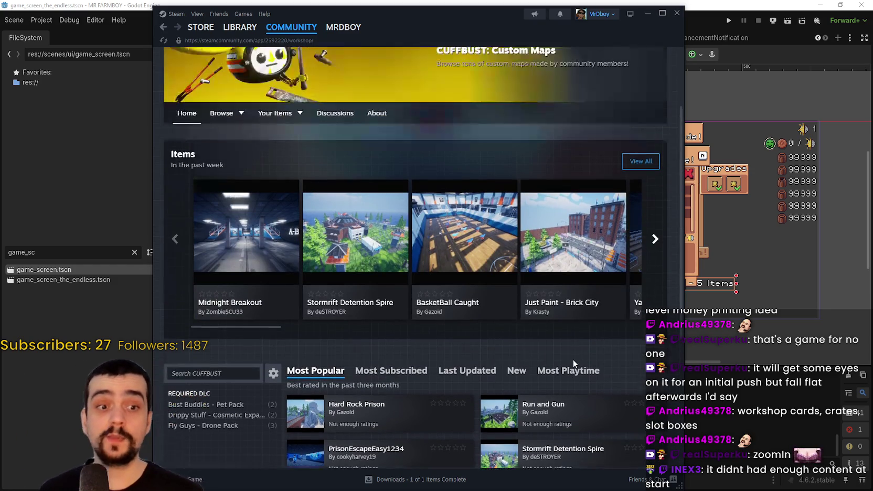
pyautogui.click(656, 240)
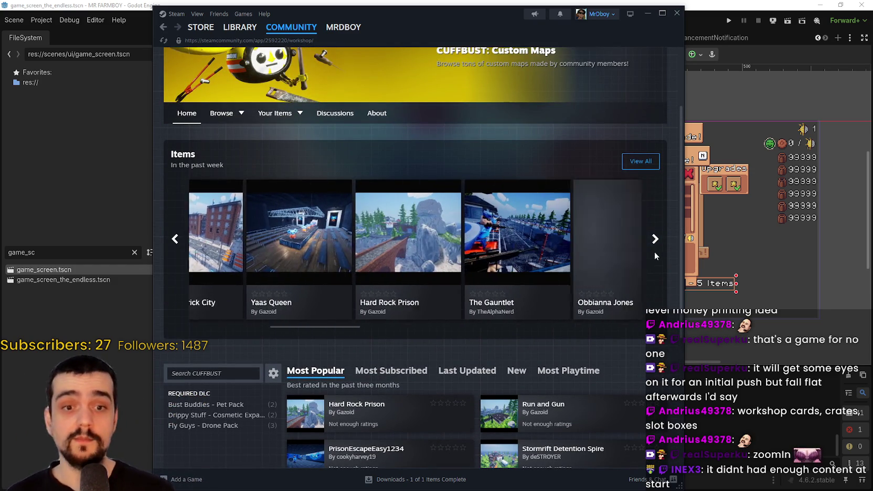
pyautogui.scroll(-4, 445, 327)
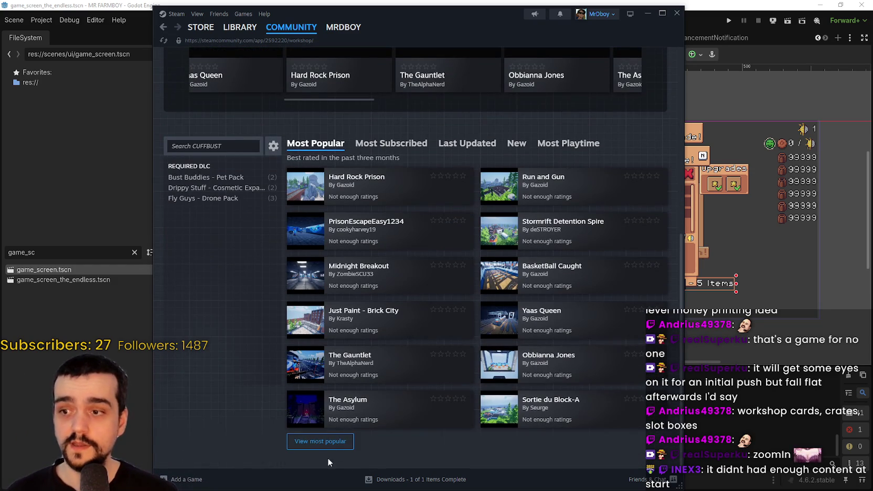
pyautogui.click(320, 441)
pyautogui.scroll(-3, 468, 283)
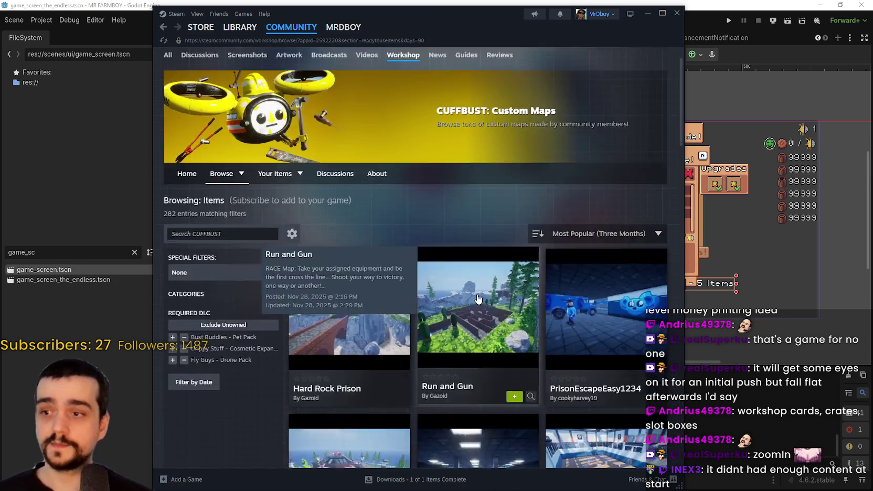
pyautogui.scroll(-20, 468, 283)
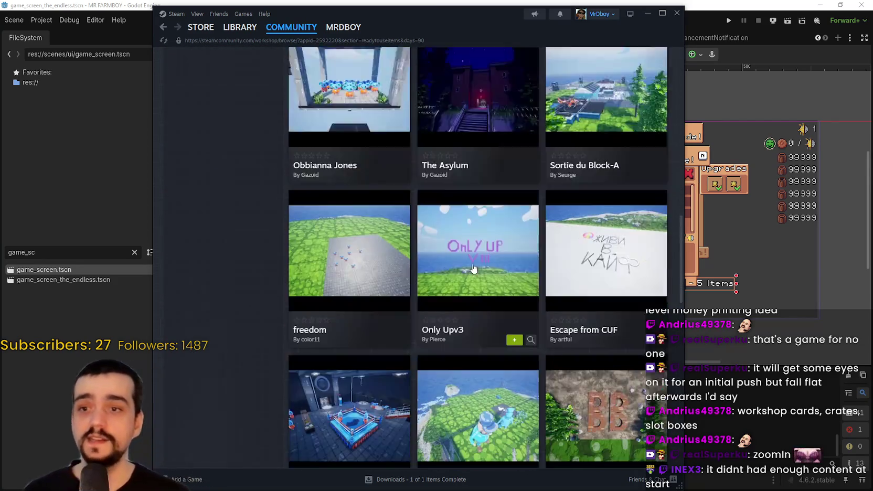
pyautogui.scroll(-9, 494, 286)
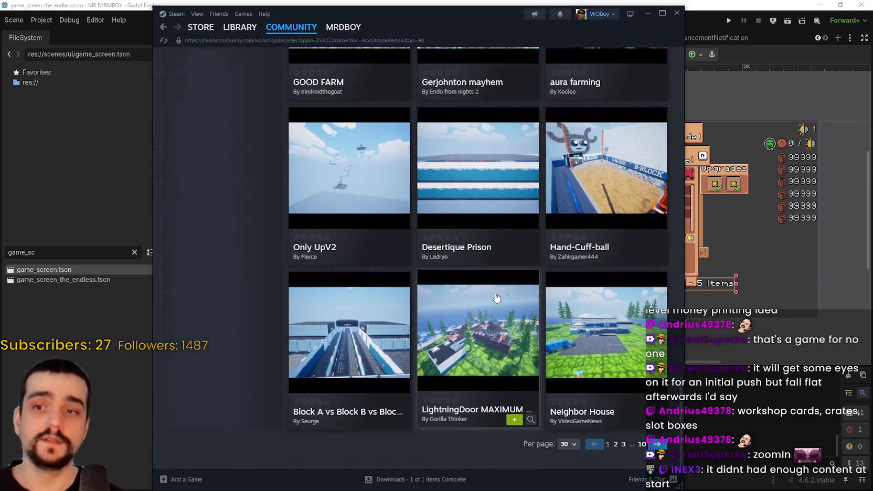
pyautogui.scroll(20, 487, 356)
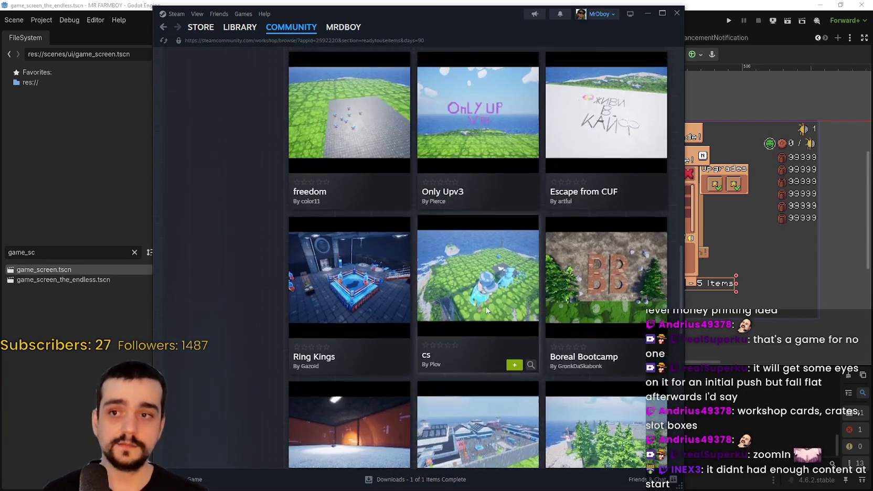
pyautogui.scroll(6, 519, 290)
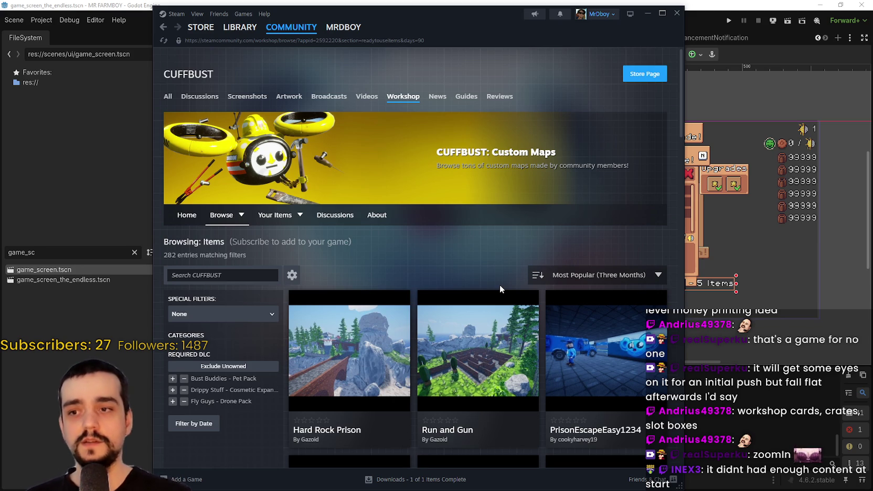
pyautogui.click(163, 26)
pyautogui.scroll(2, 438, 314)
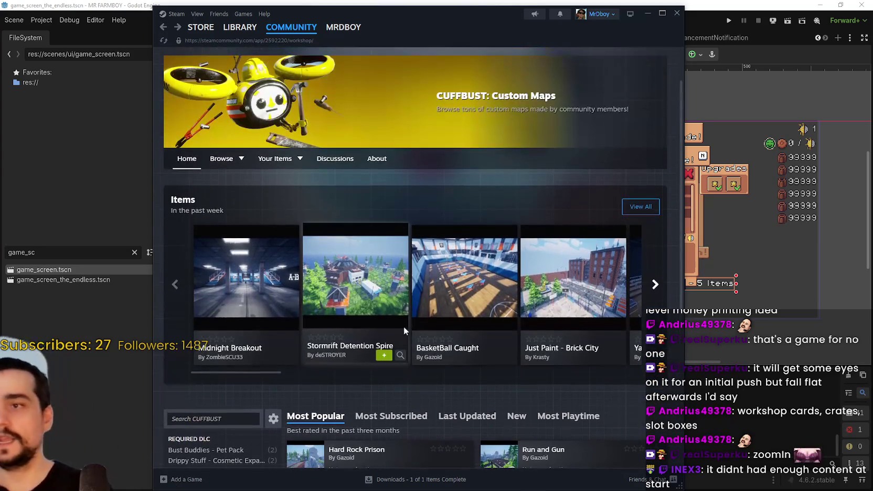
pyautogui.moveTo(381, 255)
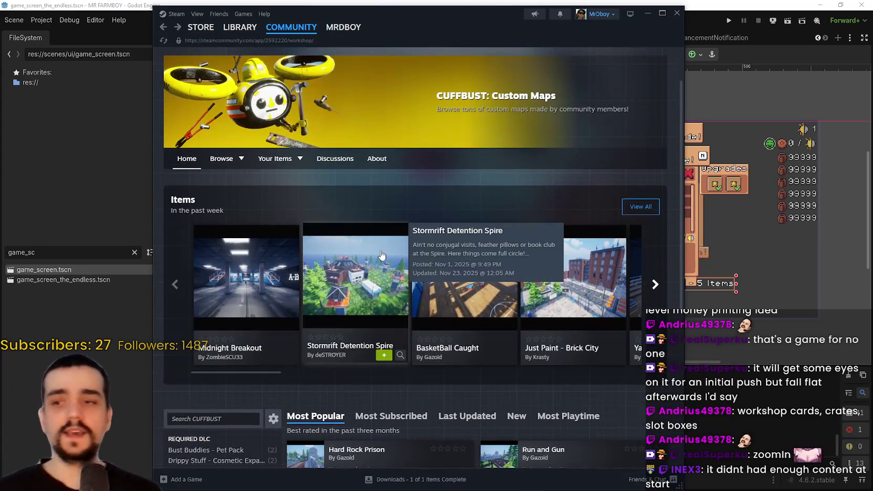
pyautogui.click(164, 29)
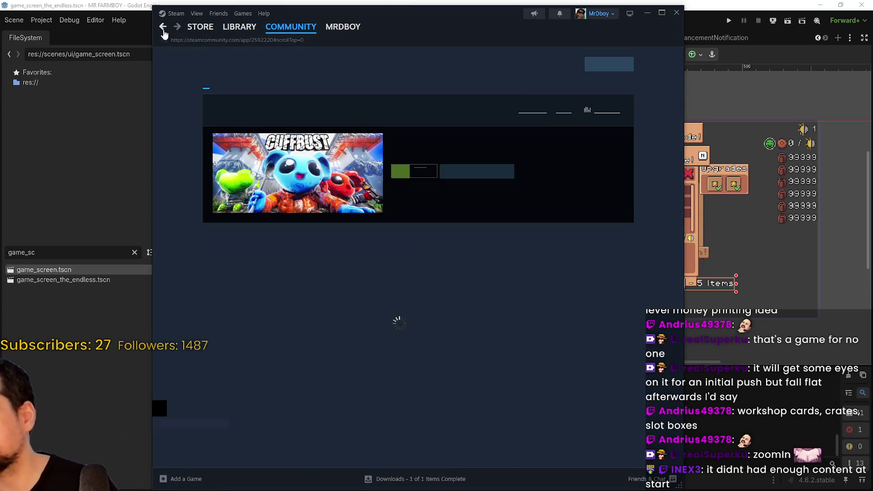
# - Search the store for 'YOur Mom', open its game page, then minimize Steam
pyautogui.click(164, 28)
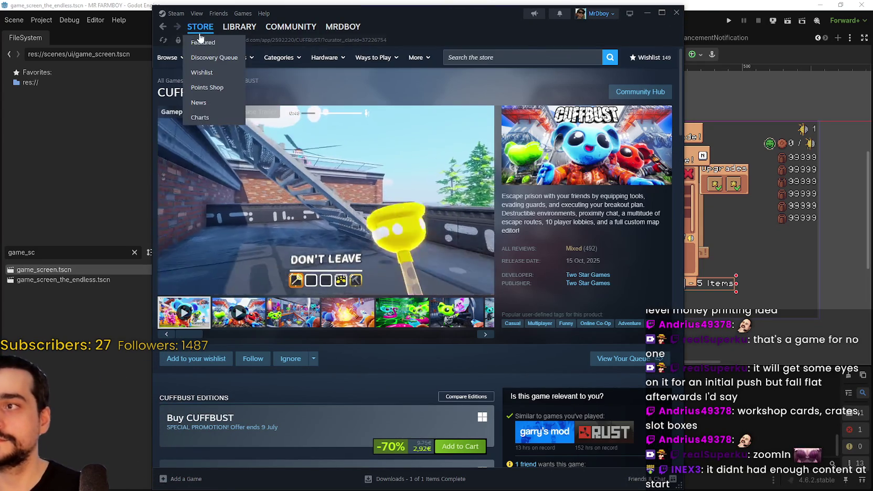
pyautogui.click(519, 54)
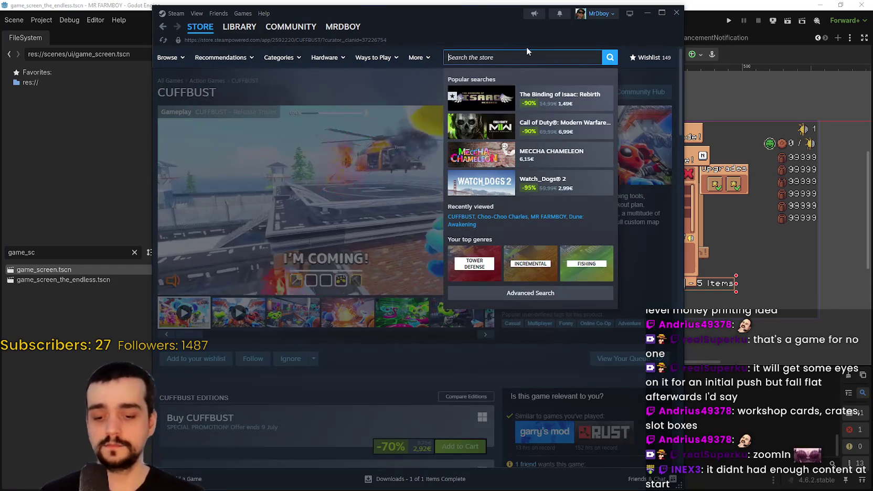
pyautogui.write('YOur Mom')
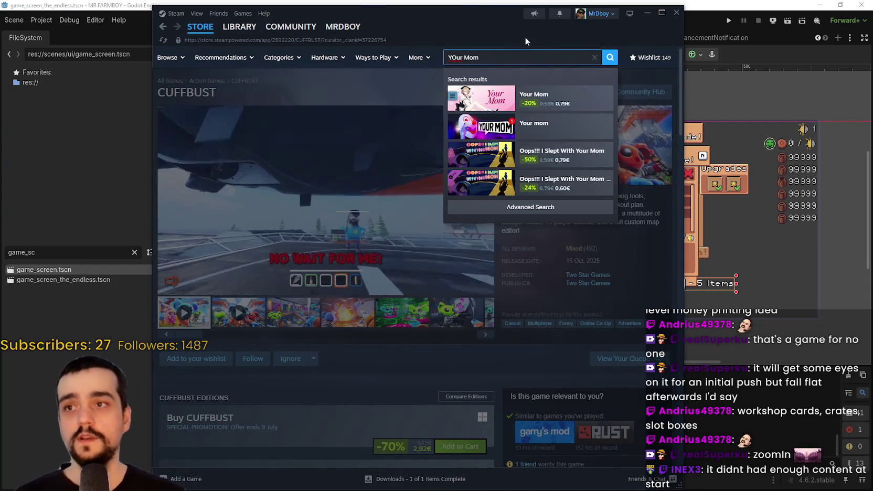
pyautogui.click(547, 90)
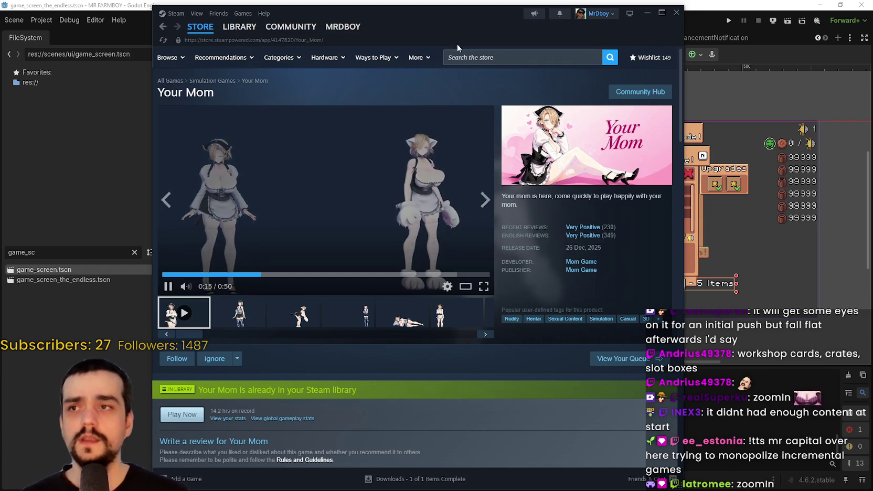
pyautogui.click(647, 12)
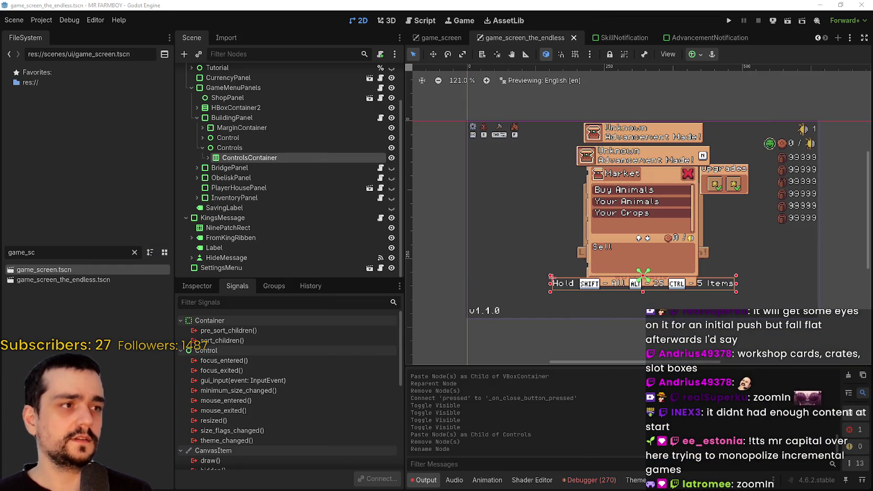
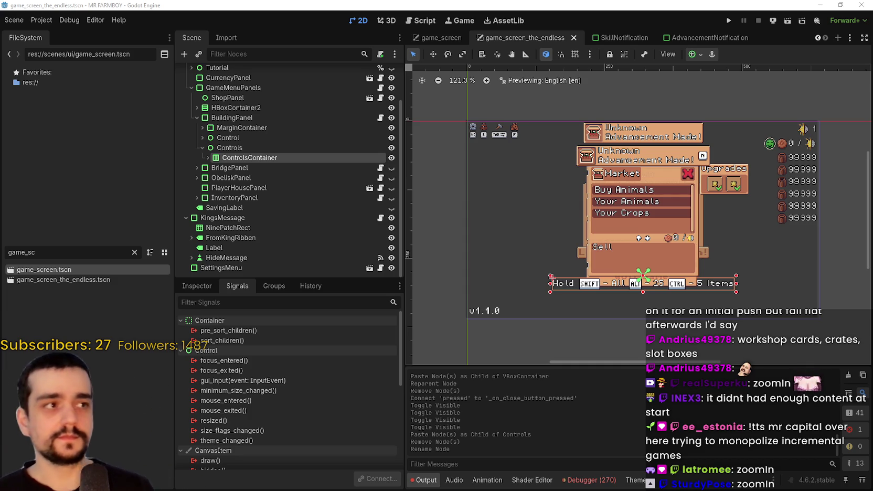
# - Inspect the enlarged SHIFT, ALT and CTRL glyphs in the Hold hint row, then save game_screen_the_endless
pyautogui.scroll(-2, 528, 267)
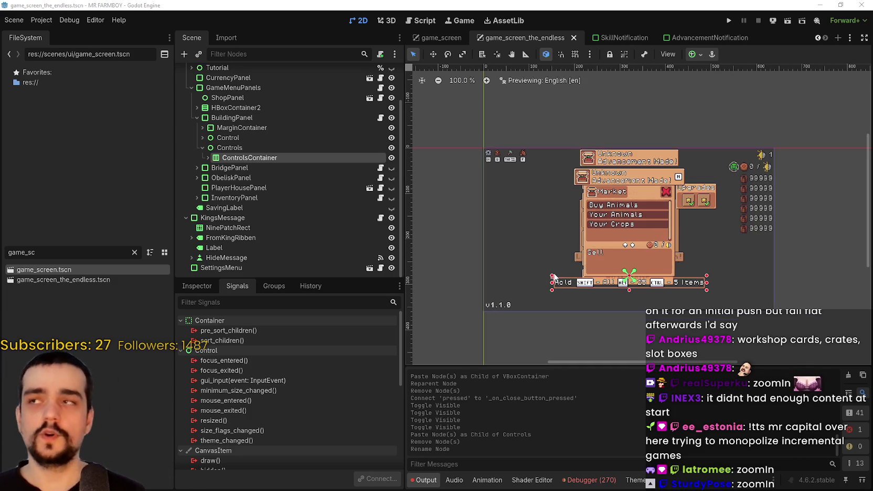
pyautogui.scroll(7, 530, 270)
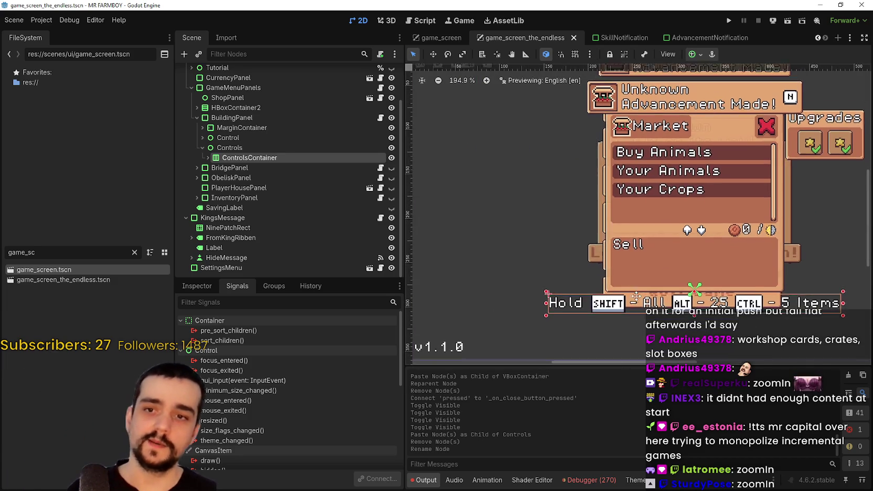
pyautogui.hscroll(2, 607, 291)
pyautogui.scroll(1, 603, 288)
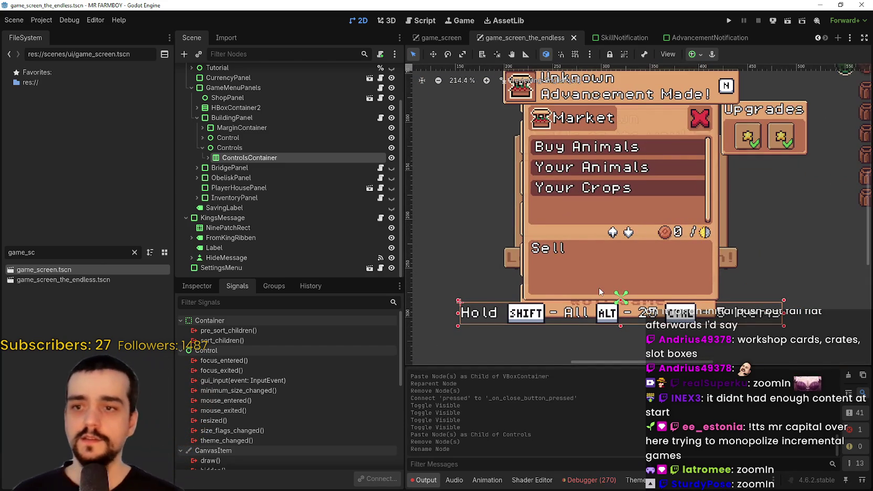
pyautogui.scroll(-1, 602, 284)
pyautogui.scroll(-2, 595, 269)
pyautogui.scroll(-1, 611, 247)
pyautogui.hotkey('ctrl', 's')
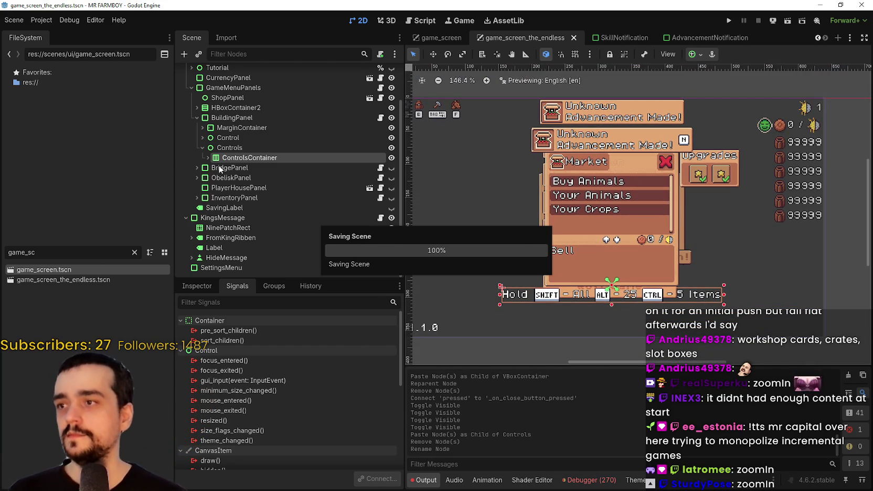
pyautogui.click(203, 138)
# - Expand Control, VBoxContainer and UpgradeContainer in the Scene tree down to UpgradeLabel
pyautogui.click(202, 157)
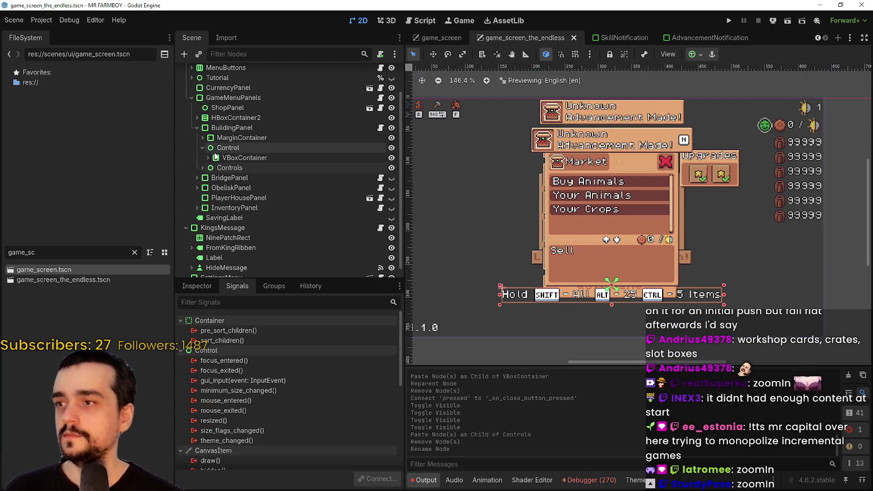
pyautogui.click(214, 156)
pyautogui.click(208, 158)
pyautogui.click(219, 177)
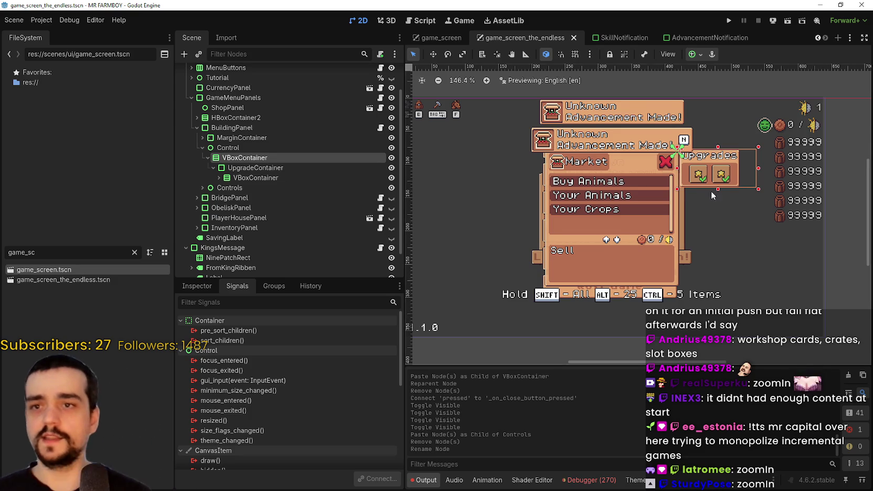
pyautogui.scroll(3, 665, 171)
pyautogui.click(233, 178)
pyautogui.click(239, 179)
pyautogui.press('Escape')
pyautogui.click(219, 178)
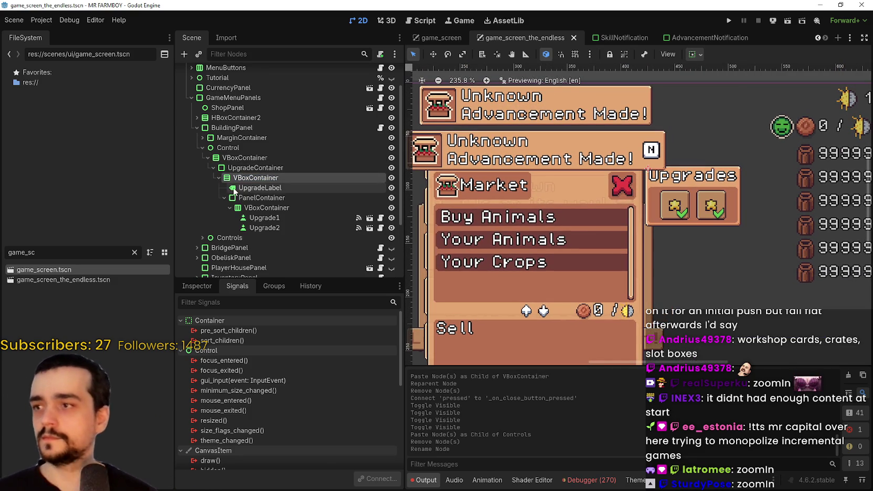
pyautogui.click(255, 188)
# - Check the Upgrade1 and Upgrade2 slots and the PanelContainer, then save the scene
pyautogui.scroll(-5, 704, 234)
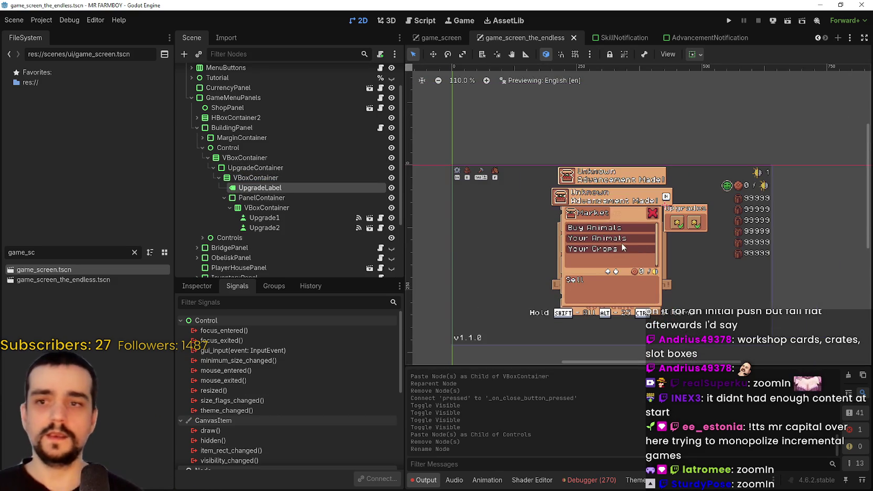
pyautogui.click(235, 207)
pyautogui.click(264, 218)
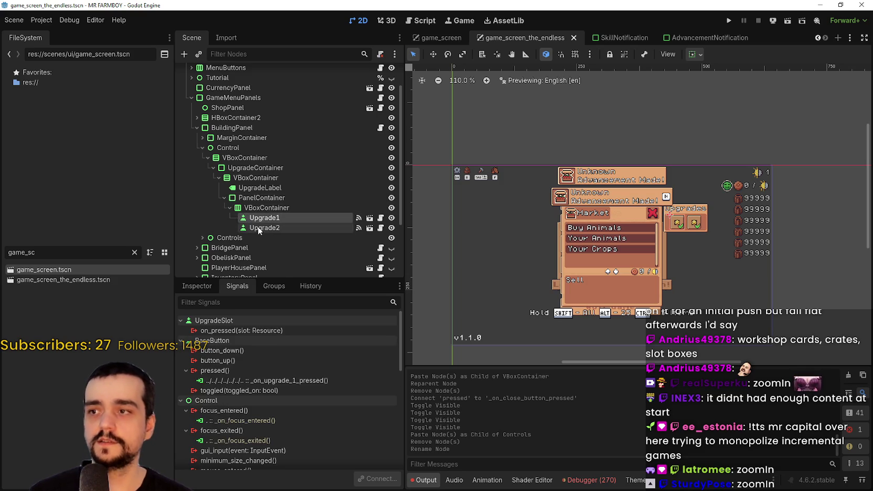
pyautogui.click(264, 228)
pyautogui.click(229, 207)
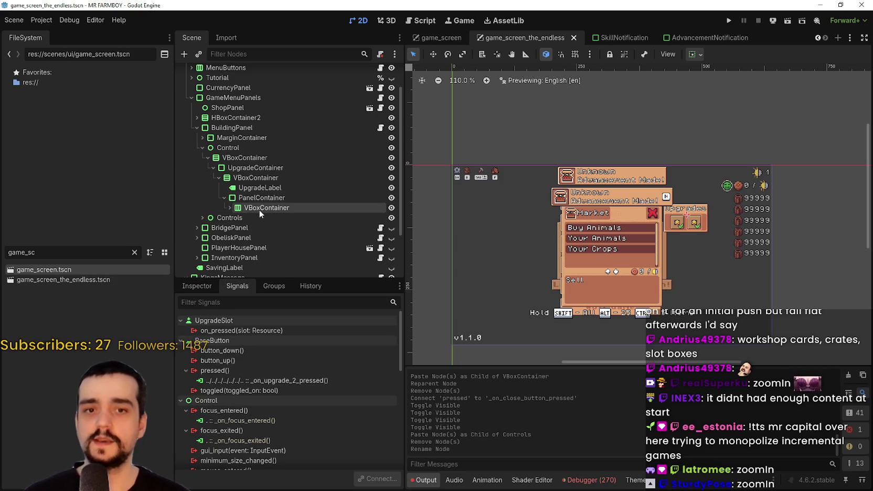
pyautogui.click(257, 198)
pyautogui.scroll(3, 563, 276)
pyautogui.hotkey('ctrl', 's')
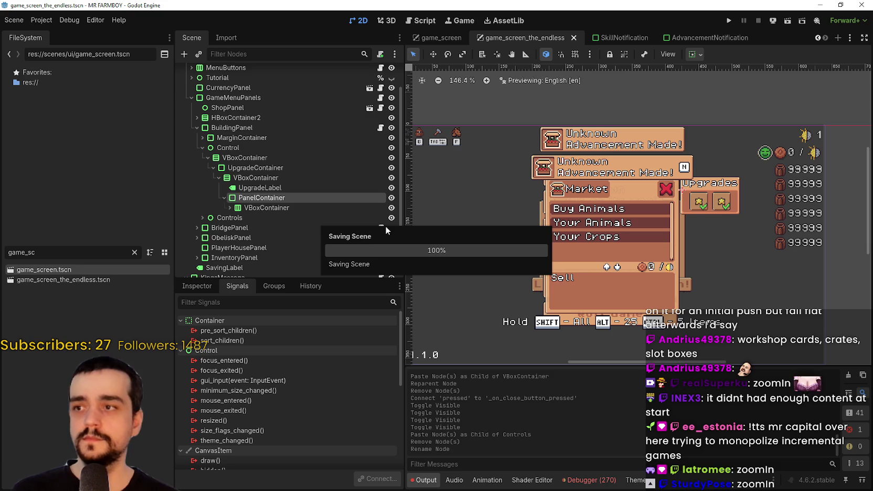
# - Expand the PanelContainer's VBoxContainer to check Upgrade1 and Upgrade2, then save the scene
pyautogui.scroll(-3, 308, 203)
pyautogui.hscroll(-2, 566, 236)
pyautogui.scroll(-1, 566, 236)
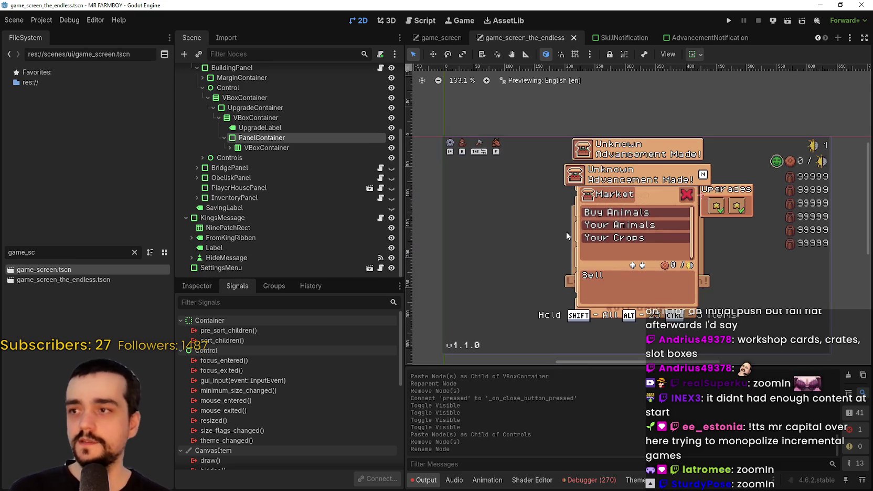
pyautogui.click(247, 147)
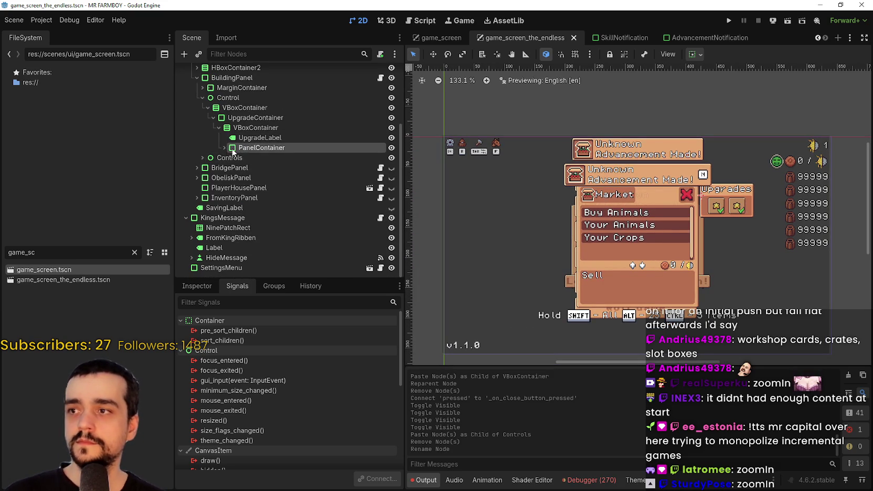
pyautogui.scroll(1, 233, 142)
pyautogui.click(231, 158)
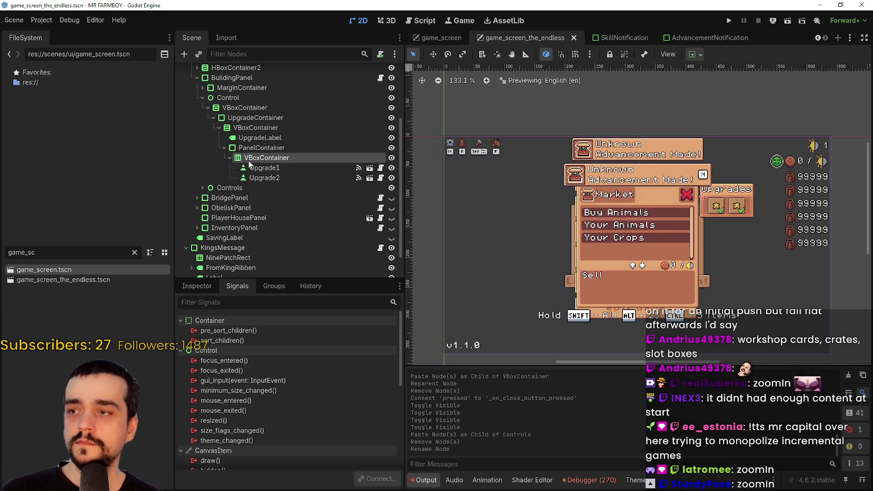
pyautogui.doubleClick(249, 160)
pyautogui.click(262, 171)
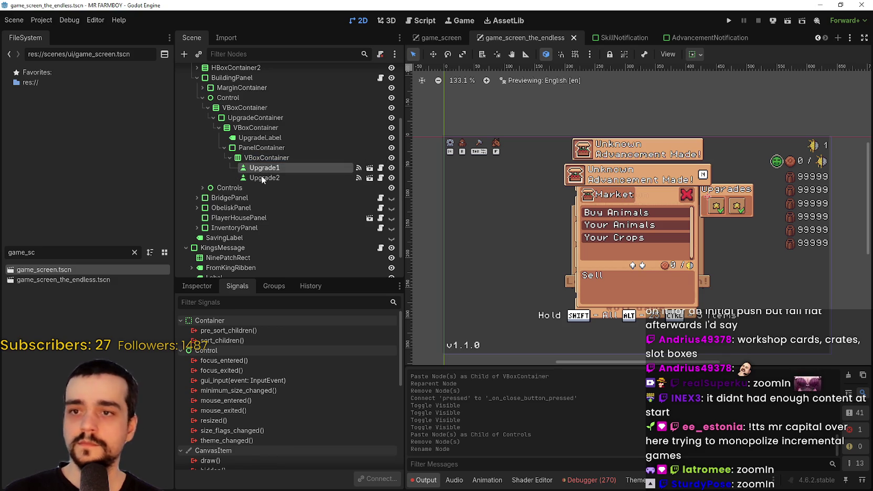
pyautogui.click(263, 179)
pyautogui.scroll(-2, 711, 247)
pyautogui.hotkey('ctrl', 's')
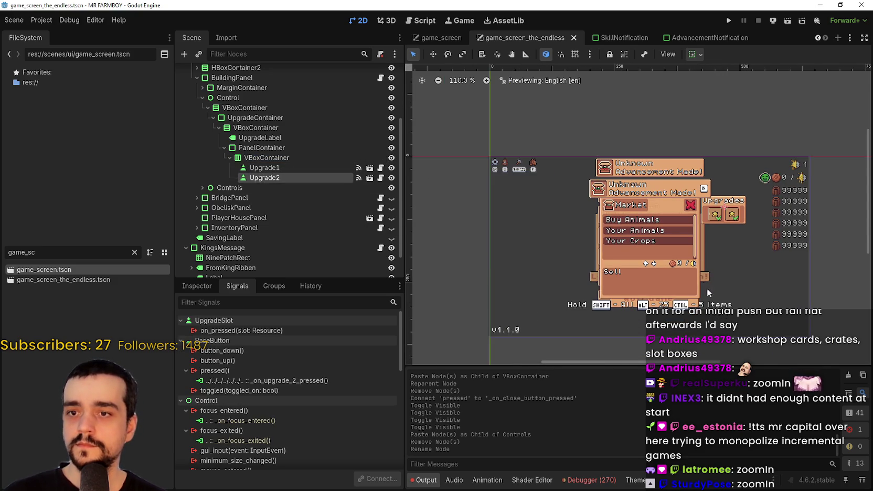
# - Check ShiftAll, Alt and Ctrl in ControlsContainer, then collapse the Controls and Control branches
pyautogui.scroll(12, 690, 268)
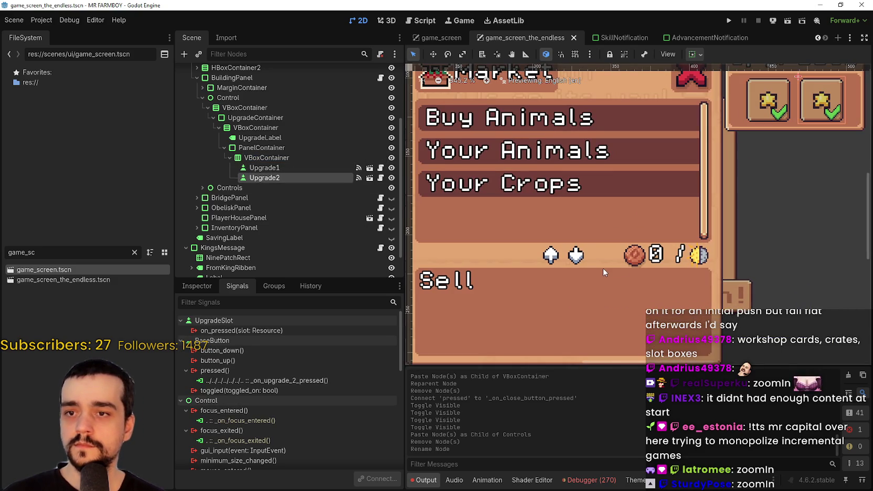
pyautogui.scroll(-2, 607, 262)
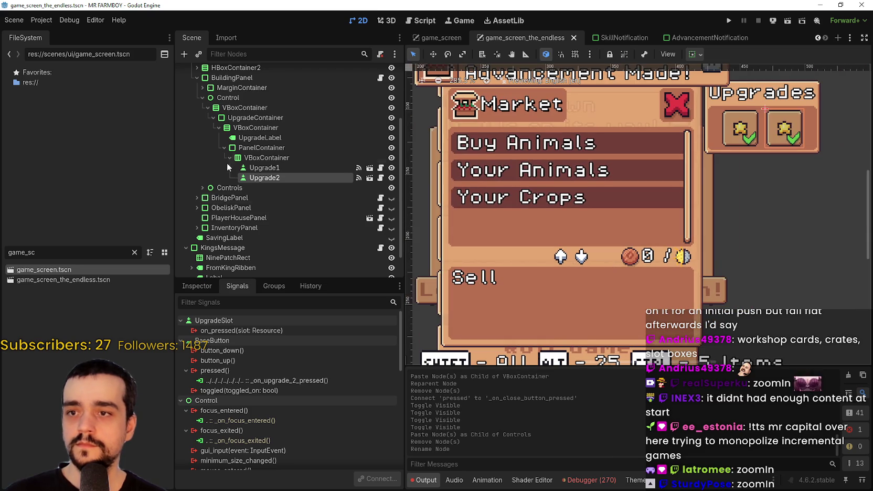
pyautogui.scroll(-2, 227, 159)
pyautogui.click(202, 157)
pyautogui.click(208, 167)
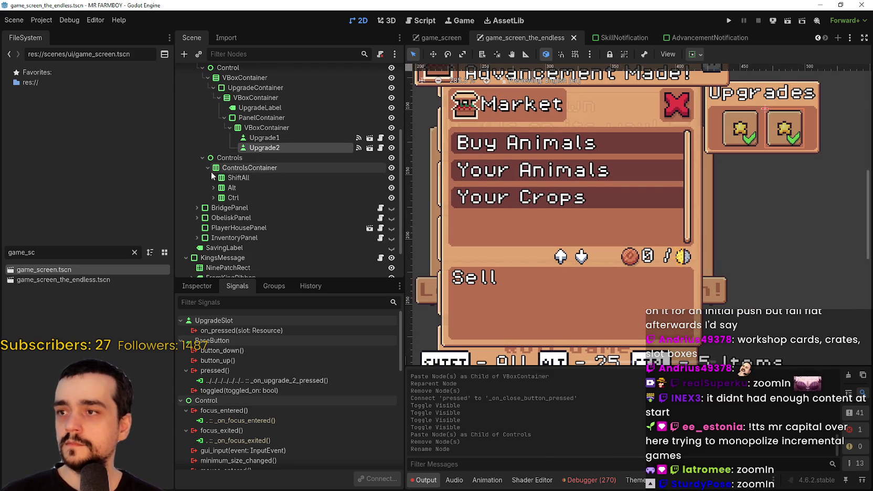
pyautogui.click(203, 158)
pyautogui.scroll(3, 210, 179)
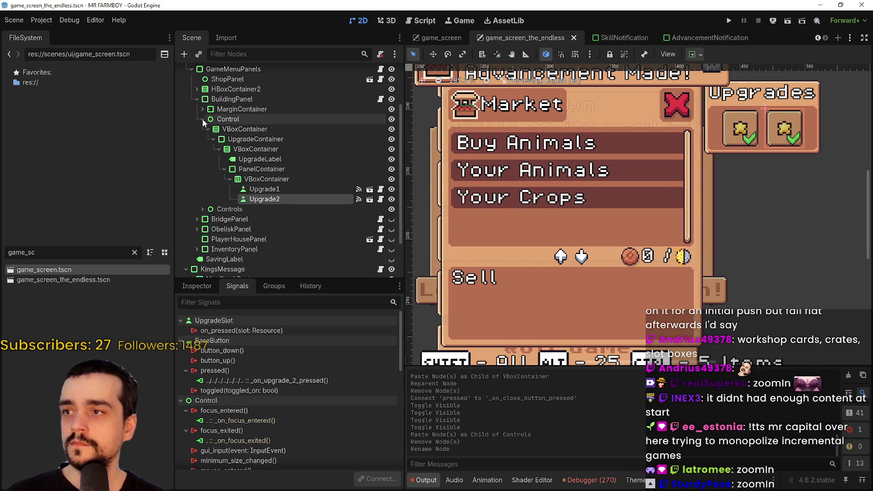
pyautogui.click(202, 119)
pyautogui.click(201, 147)
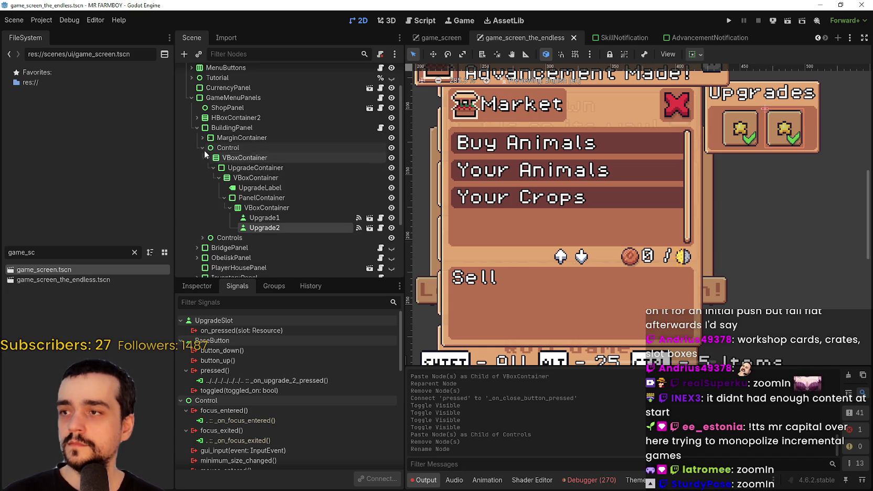
pyautogui.click(196, 148)
# - Expand HBoxContainer4's market lists, select the arrow TextureRect and center its icon row
pyautogui.click(195, 138)
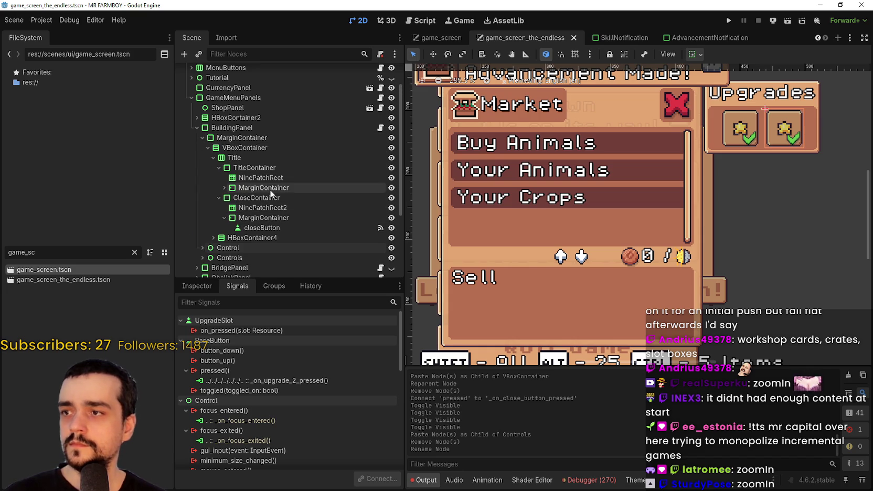
pyautogui.click(214, 237)
pyautogui.scroll(-5, 229, 221)
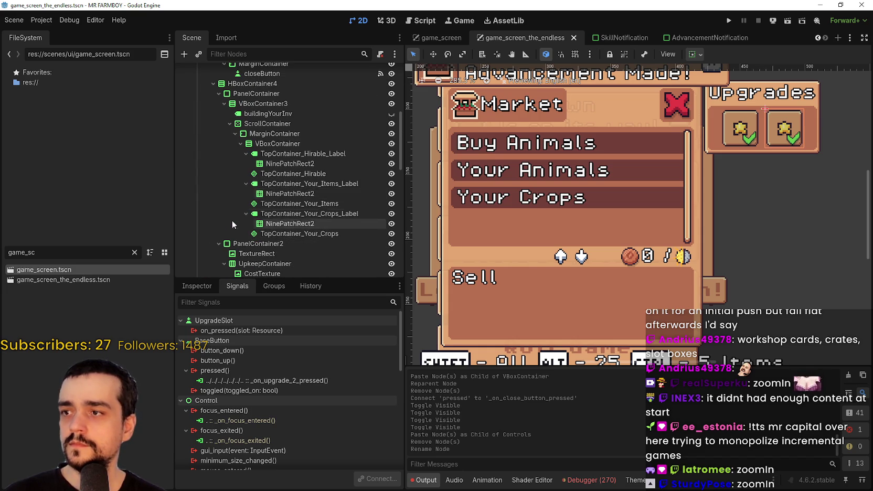
pyautogui.click(271, 175)
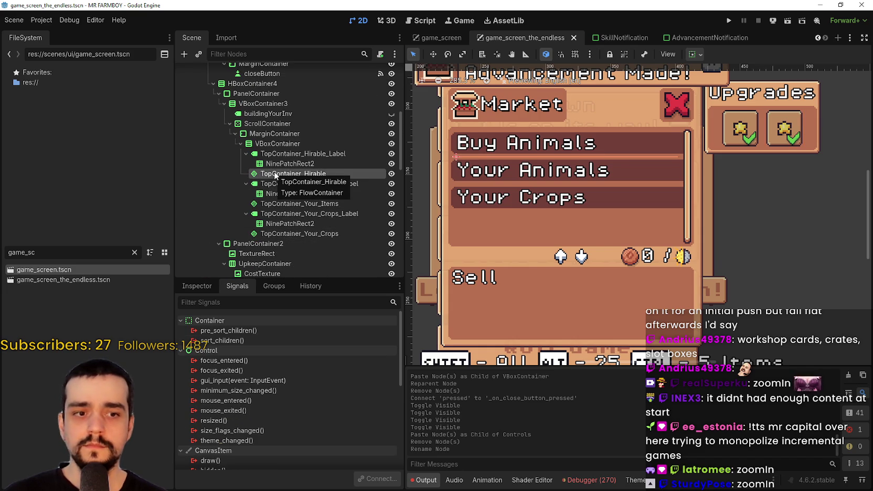
pyautogui.scroll(-1, 493, 176)
pyautogui.scroll(-1, 493, 176)
pyautogui.scroll(-4, 305, 204)
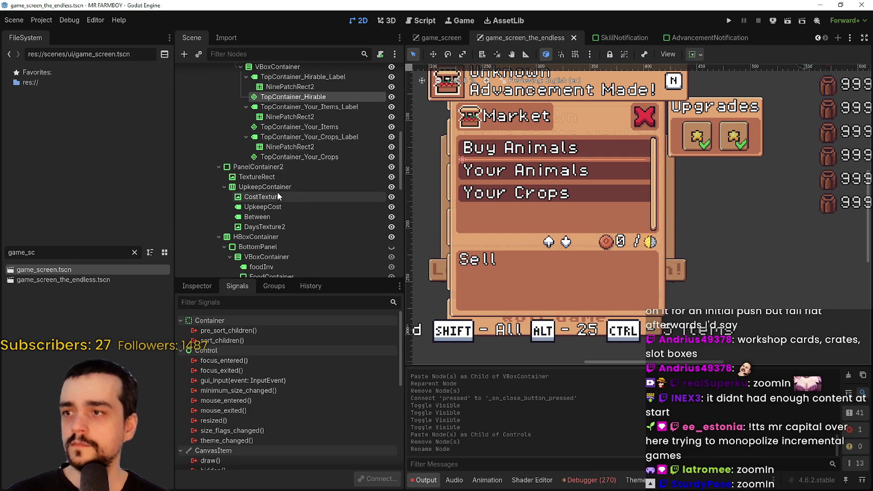
pyautogui.click(237, 178)
pyautogui.scroll(5, 555, 284)
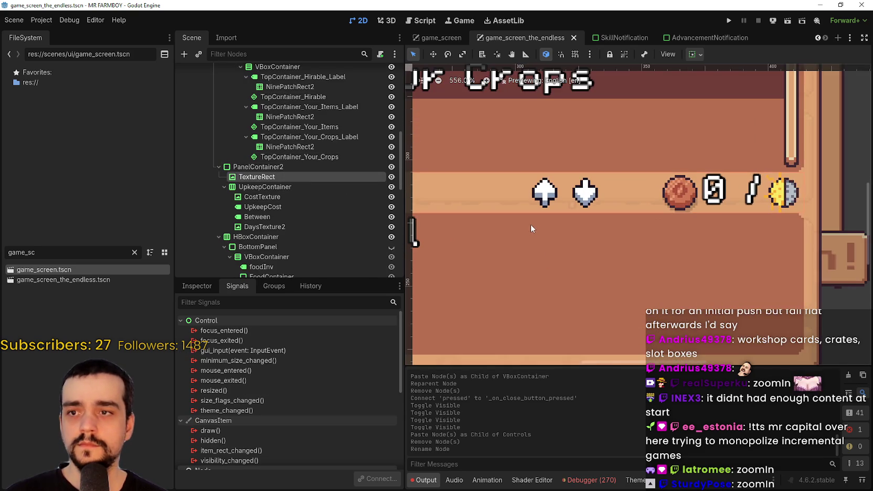
pyautogui.scroll(5, 724, 192)
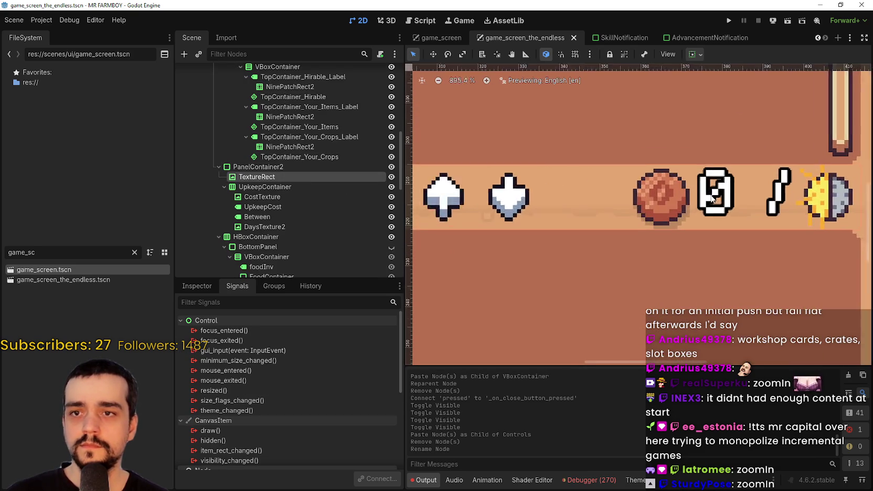
pyautogui.scroll(-6, 722, 192)
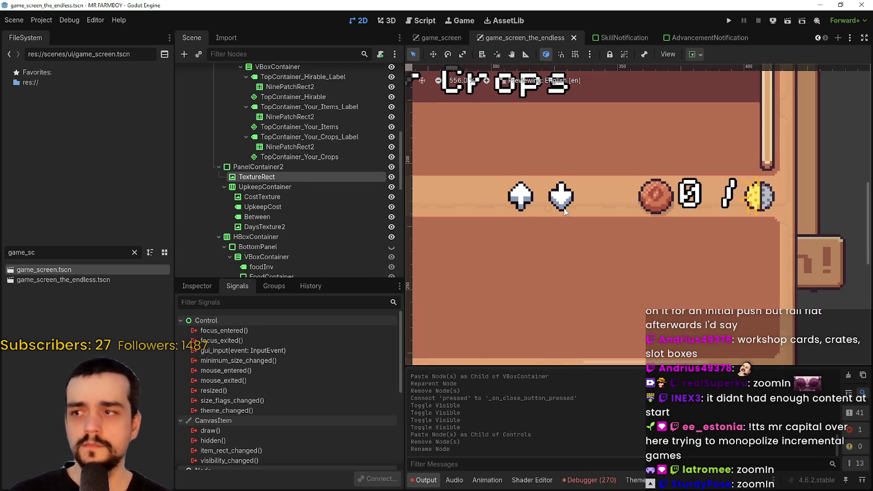
pyautogui.moveTo(669, 197); pyautogui.dragTo(596, 194)
# - Set the arrow TextureRect's custom minimum height to 22 px and save the scene
pyautogui.click(197, 286)
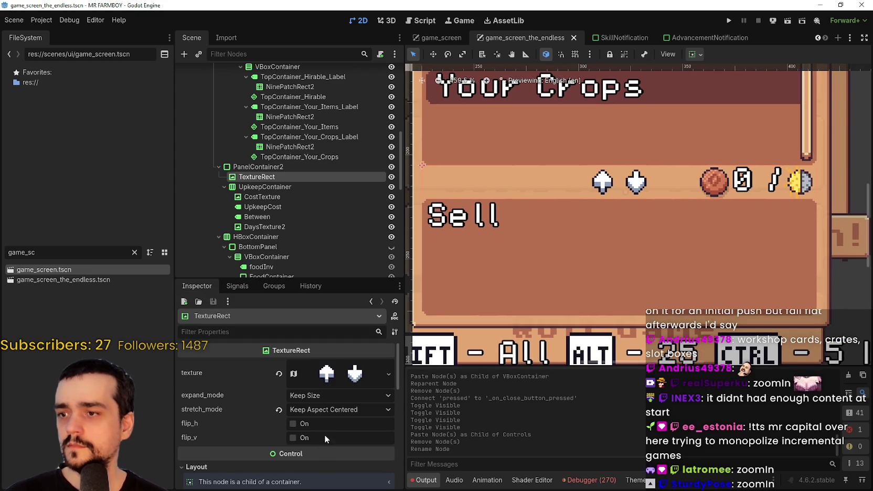
pyautogui.scroll(-4, 326, 430)
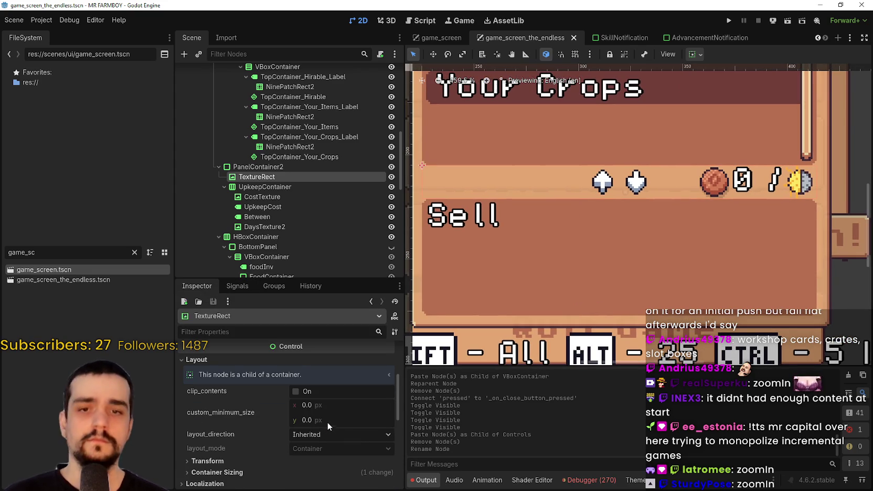
pyautogui.scroll(-2, 328, 423)
pyautogui.click(328, 365)
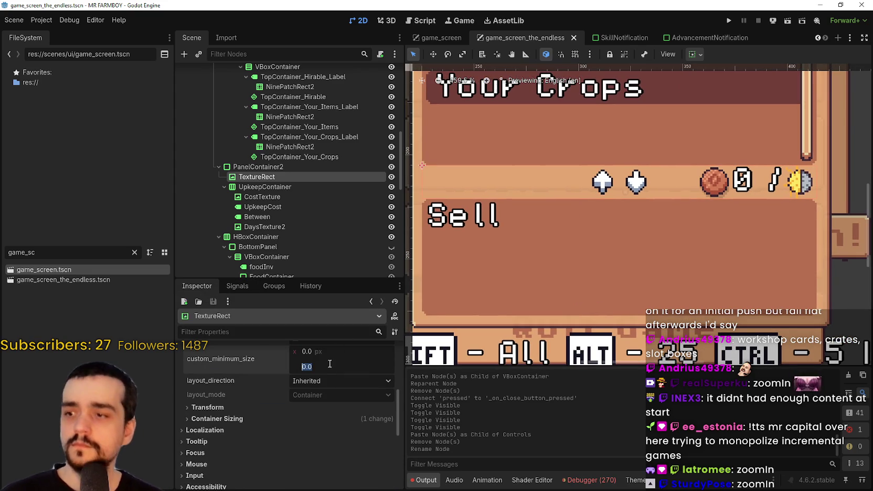
pyautogui.write('22')
pyautogui.press('Return')
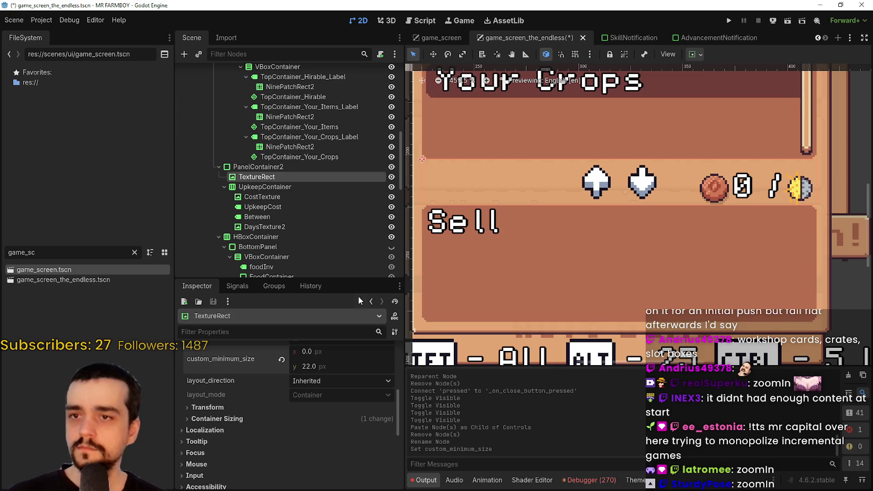
pyautogui.scroll(-5, 699, 222)
pyautogui.hotkey('ctrl', 's')
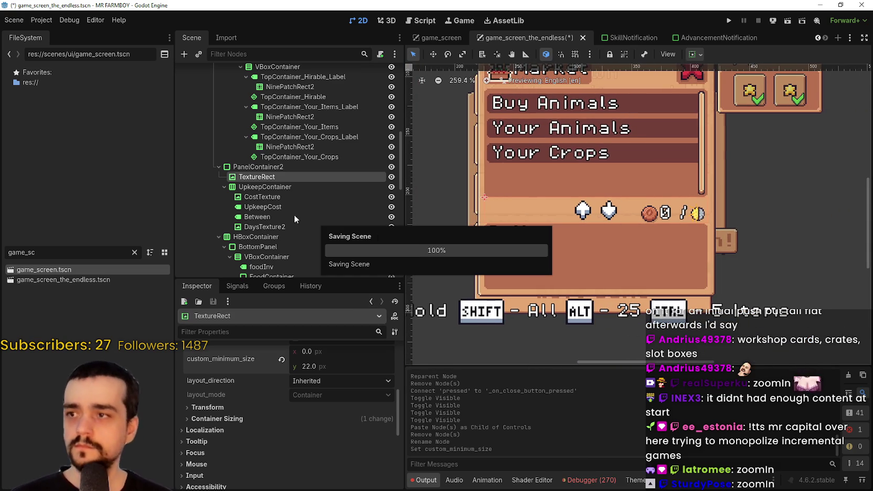
# - Give CostTexture a 22 × 22 custom minimum size
pyautogui.click(263, 198)
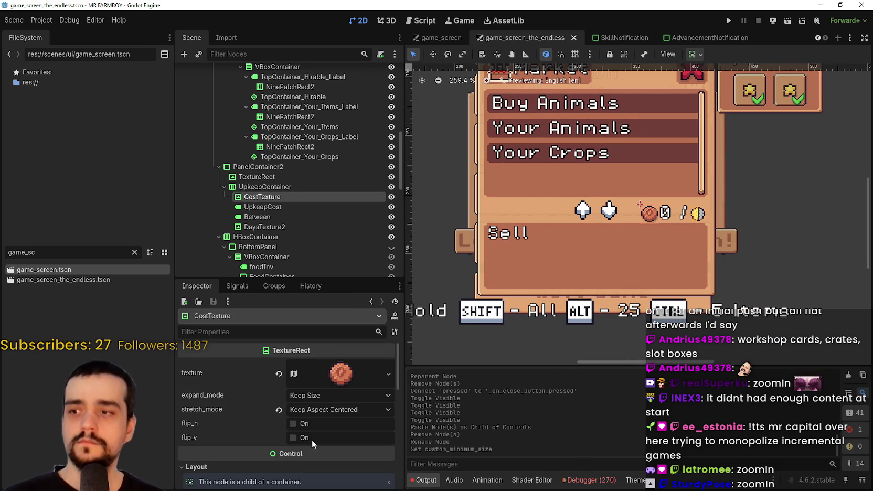
pyautogui.scroll(-5, 314, 429)
pyautogui.click(342, 374)
pyautogui.write('22')
pyautogui.press('Return')
pyautogui.write('22')
pyautogui.press('Return')
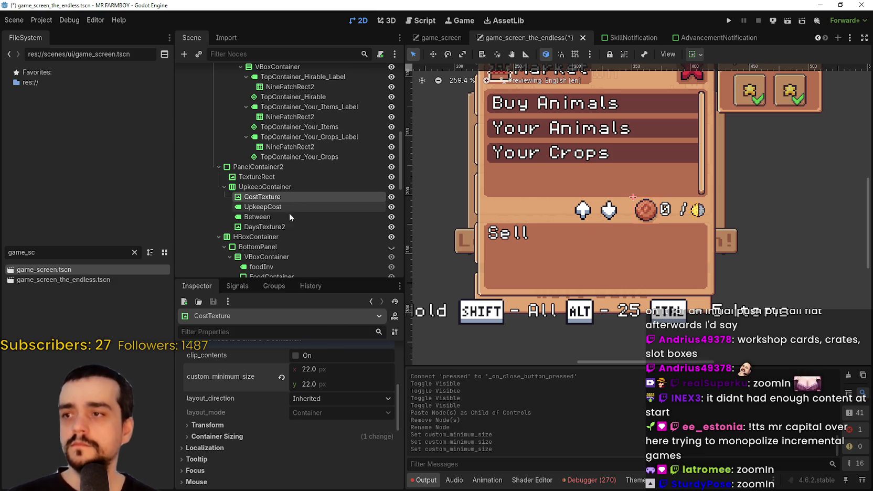
# - Set DaysTexture2's custom minimum size to 22 × 22 and save the scene
pyautogui.click(282, 225)
pyautogui.scroll(-3, 339, 445)
pyautogui.click(334, 425)
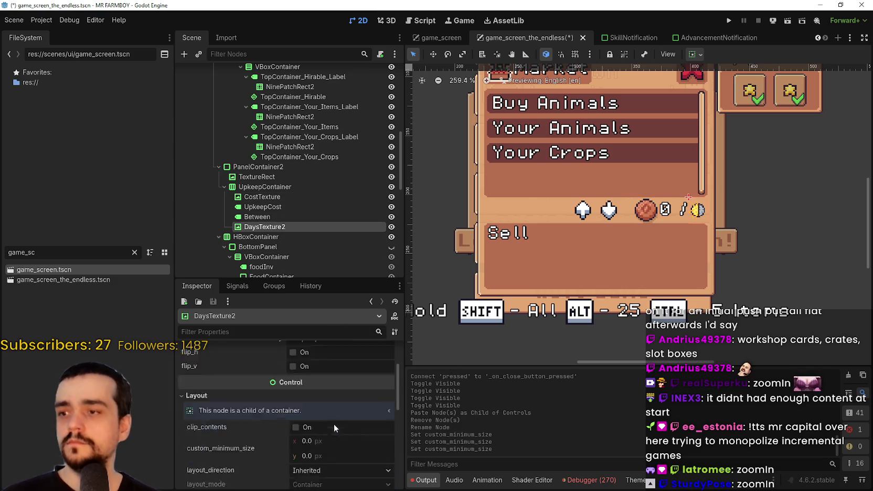
pyautogui.write('22')
pyautogui.click(328, 460)
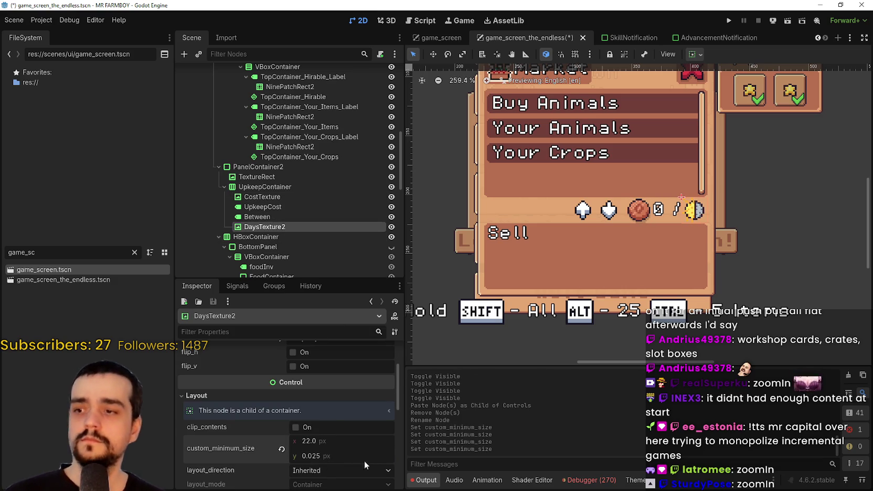
pyautogui.write('2')
pyautogui.press('Return')
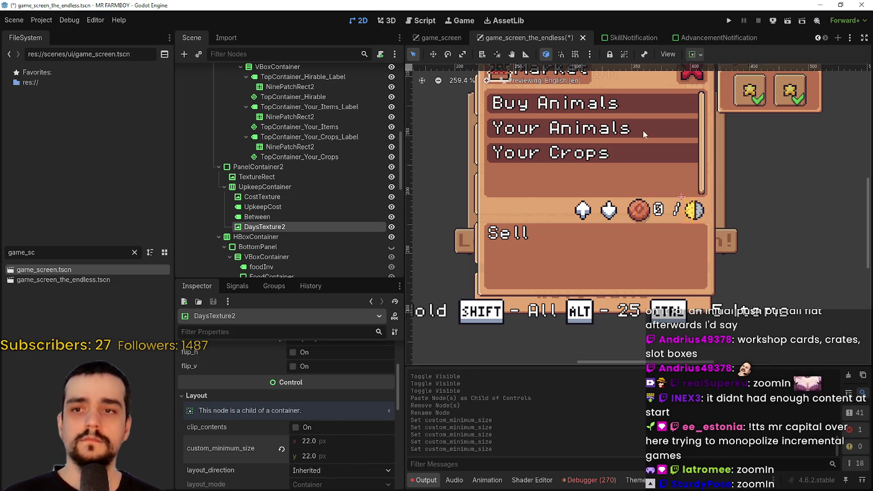
pyautogui.scroll(2, 605, 186)
pyautogui.hotkey('ctrl', 's')
pyautogui.scroll(-3, 664, 278)
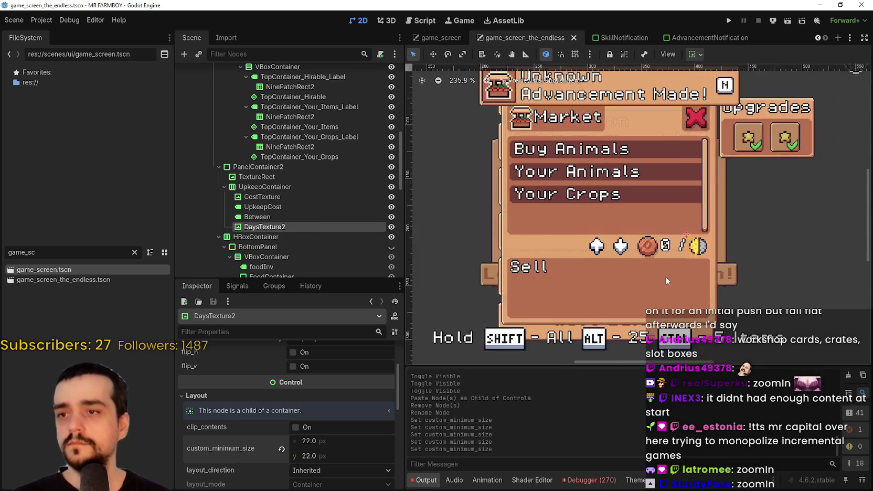
pyautogui.hotkey('ctrl', 's')
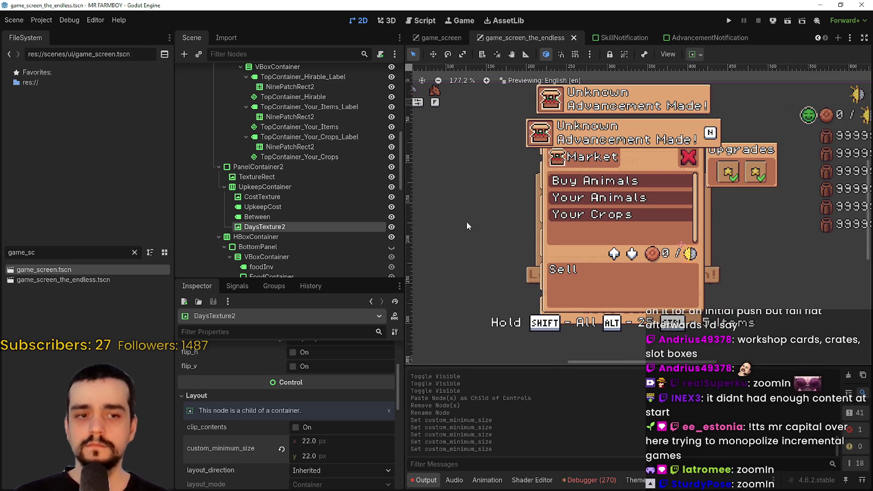
# - Hide BuildingPanel in the editor and save the scene
pyautogui.scroll(10, 326, 191)
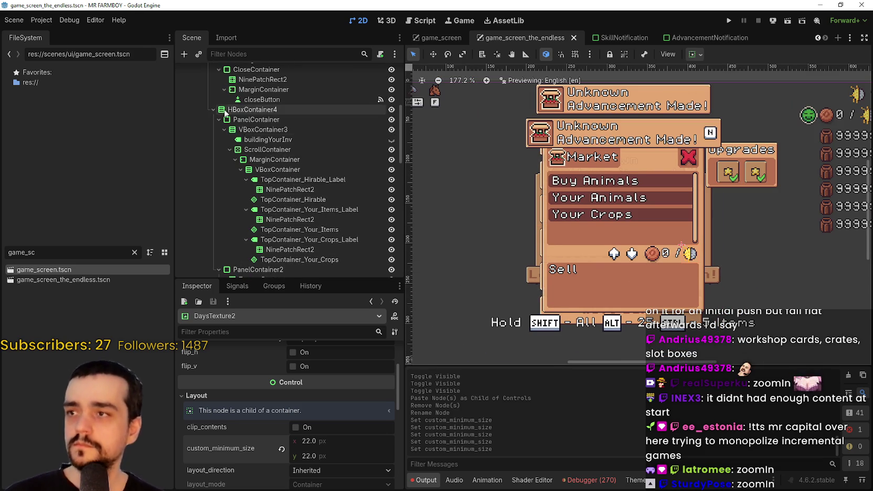
pyautogui.scroll(2, 222, 130)
pyautogui.click(197, 119)
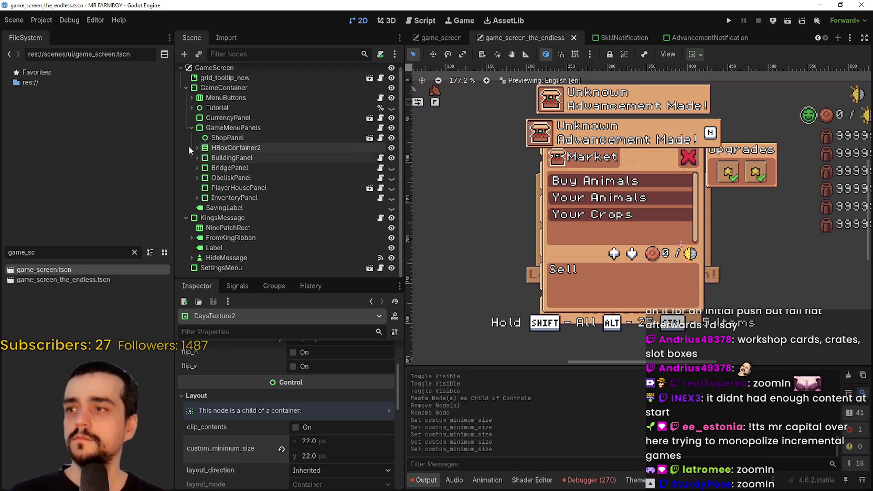
pyautogui.click(391, 159)
pyautogui.hotkey('ctrl', 's')
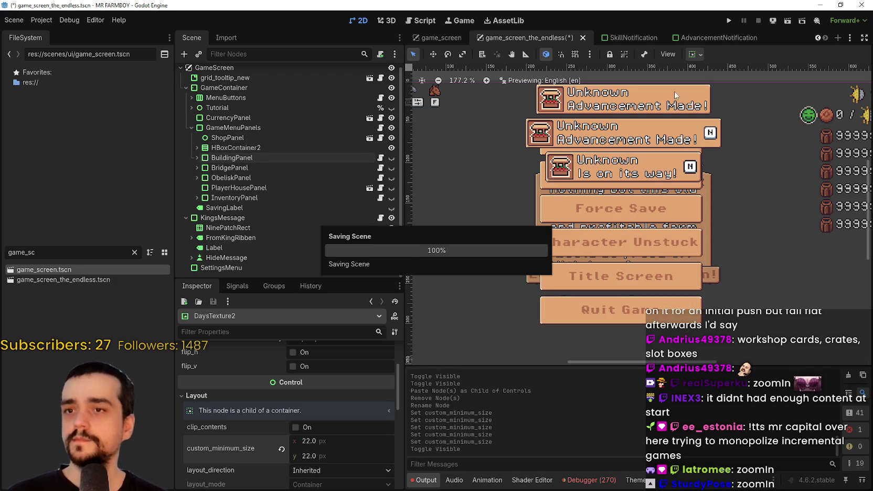
# - Launch a test run of the project and reposition the MR FARMBOY debug window
pyautogui.click(726, 20)
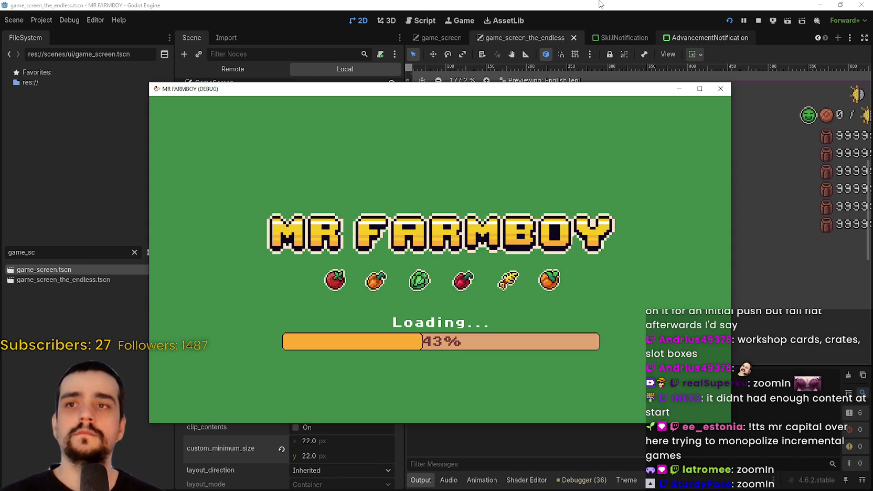
pyautogui.click(600, 5)
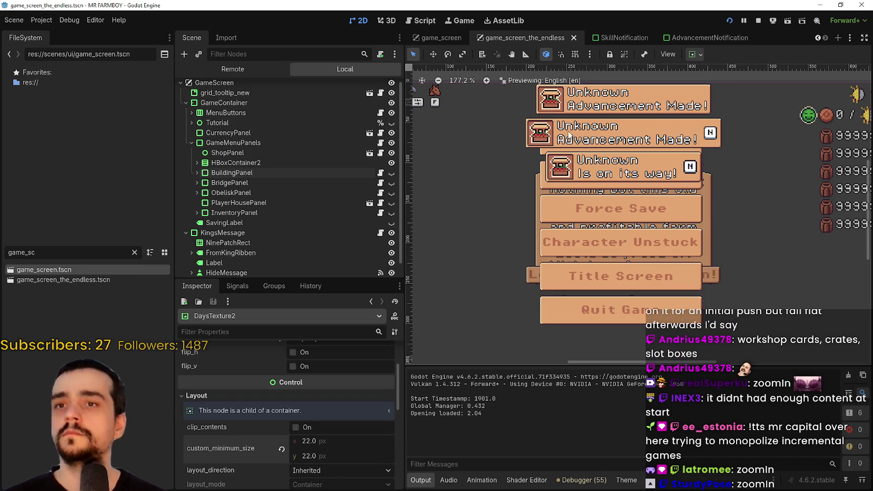
pyautogui.moveTo(569, 135); pyautogui.dragTo(560, 164)
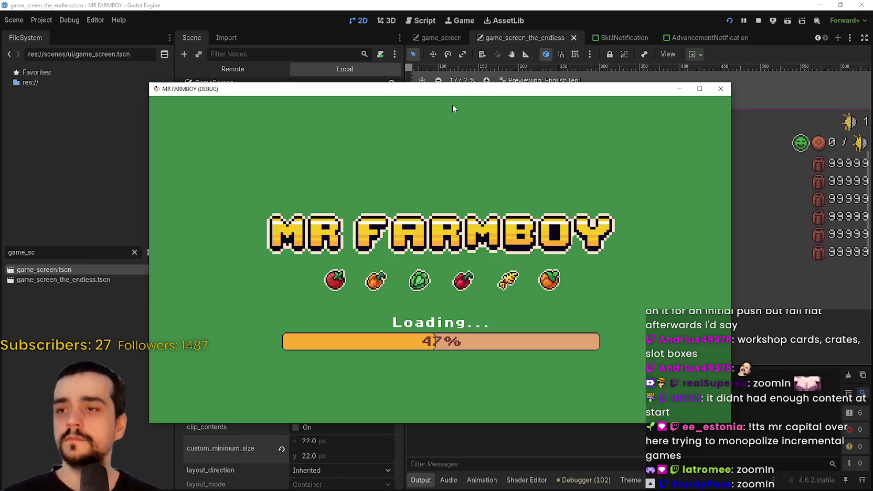
pyautogui.moveTo(463, 85); pyautogui.dragTo(485, 21)
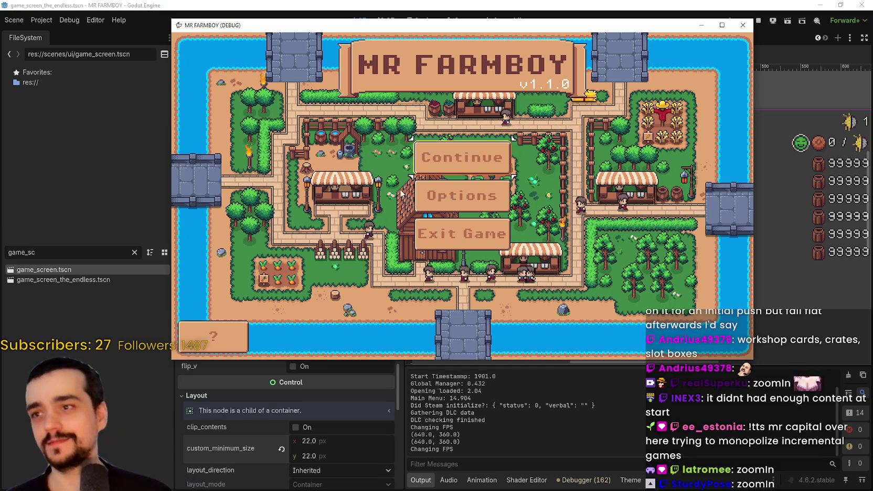
# - Load save slot 2, then open the Blue Chance Obelisk details and a building menu
pyautogui.click(452, 158)
pyautogui.click(410, 230)
pyautogui.click(414, 297)
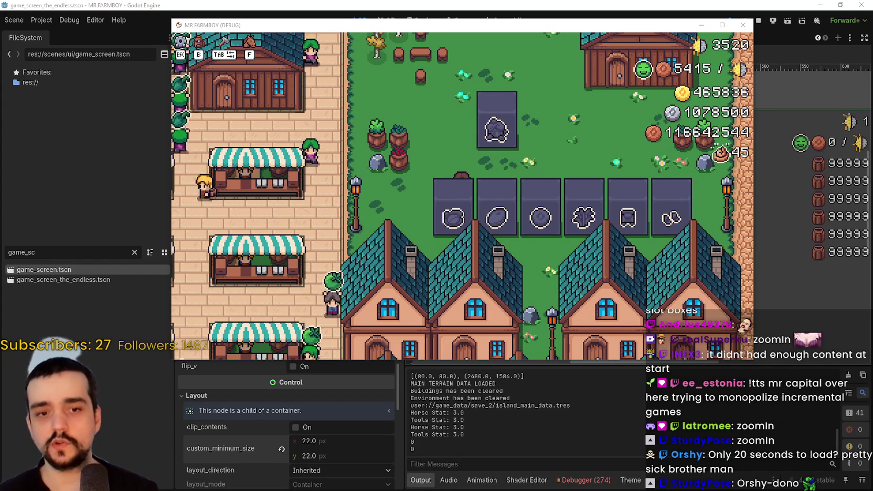
pyautogui.click(510, 202)
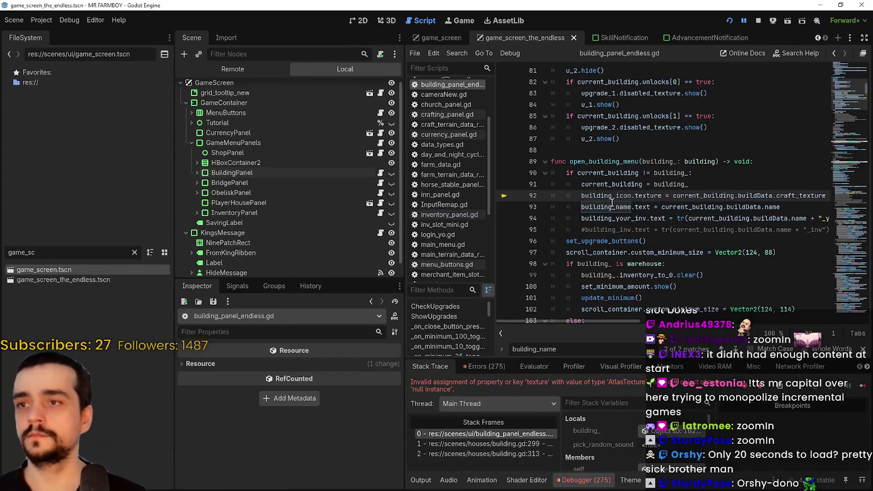
pyautogui.click(610, 205)
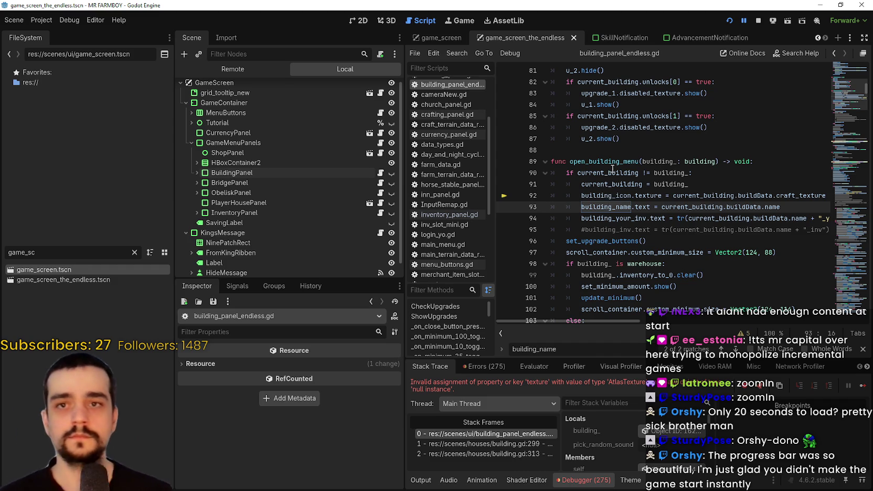
# - Expand the building panel in the Scene tree and inspect its title and close-button nodes
pyautogui.moveTo(845, 97); pyautogui.dragTo(844, 68)
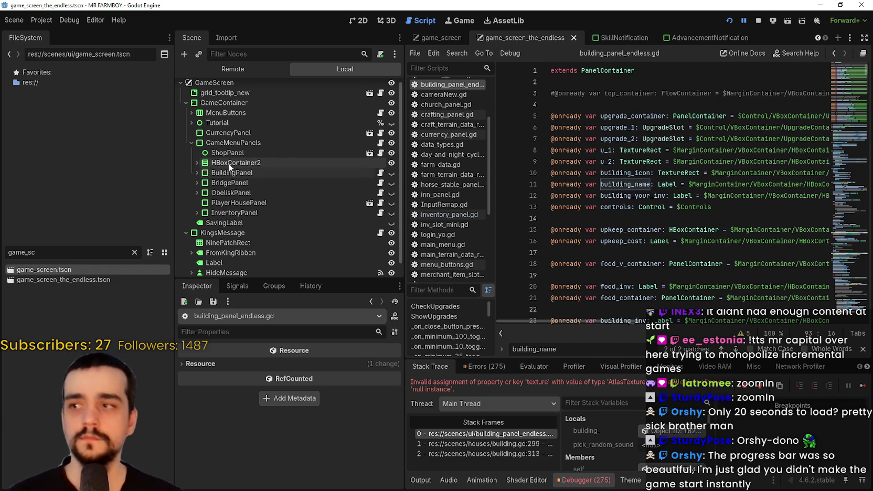
pyautogui.click(205, 174)
pyautogui.click(198, 174)
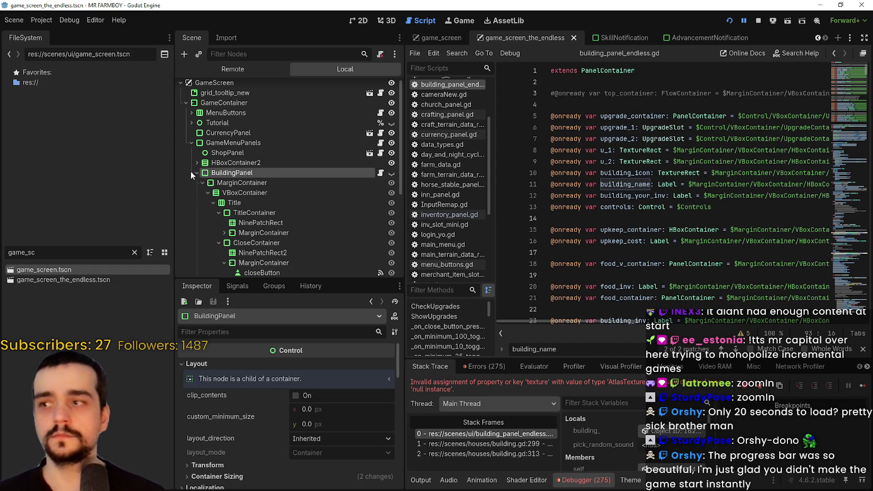
pyautogui.scroll(-1, 210, 182)
pyautogui.click(264, 200)
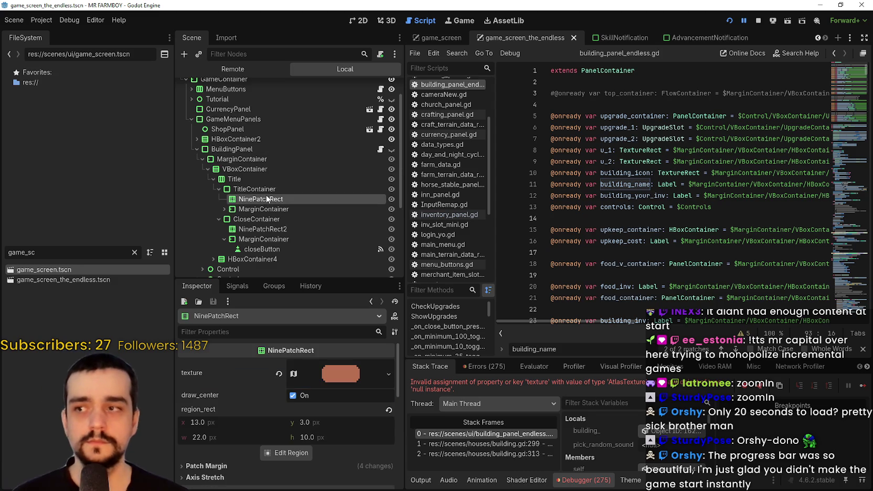
pyautogui.scroll(-2, 267, 197)
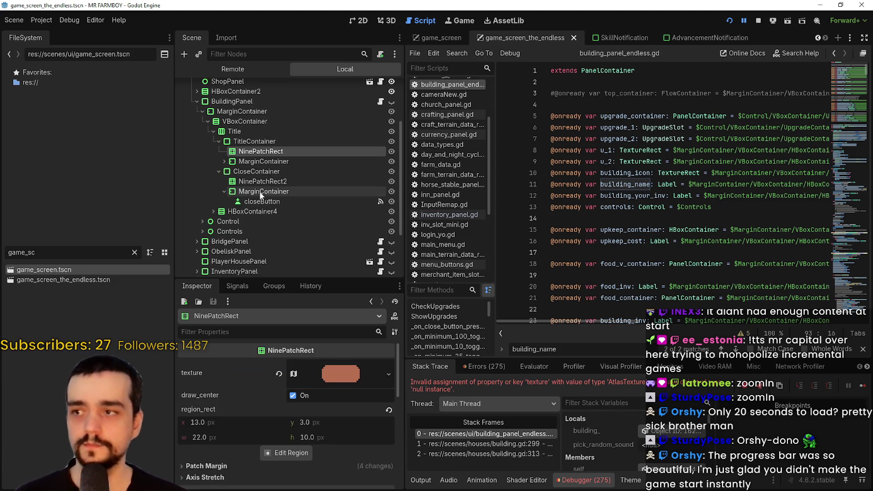
pyautogui.click(264, 192)
pyautogui.click(216, 161)
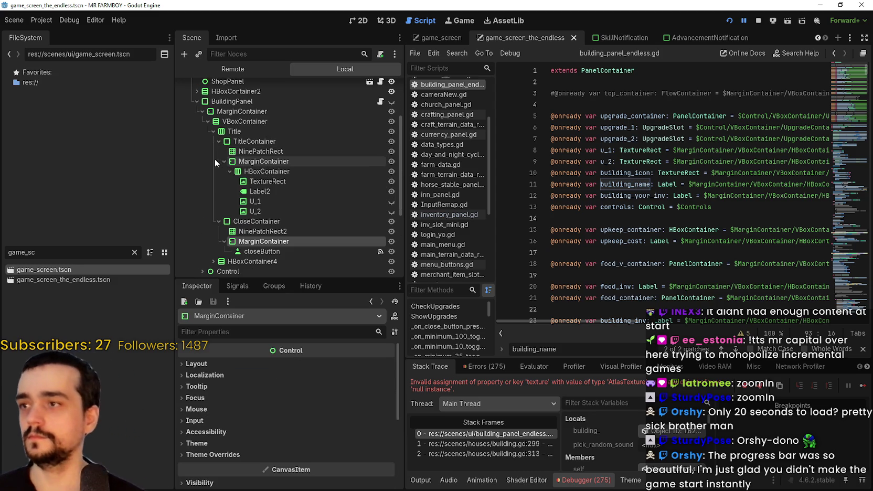
pyautogui.click(260, 192)
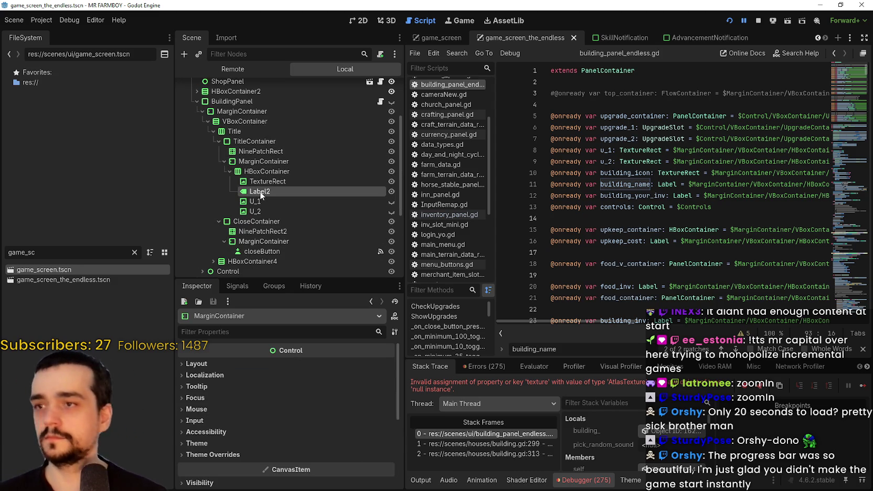
# - Review the u_1, building_icon and building_your_inv node paths and return to line 13
pyautogui.click(684, 214)
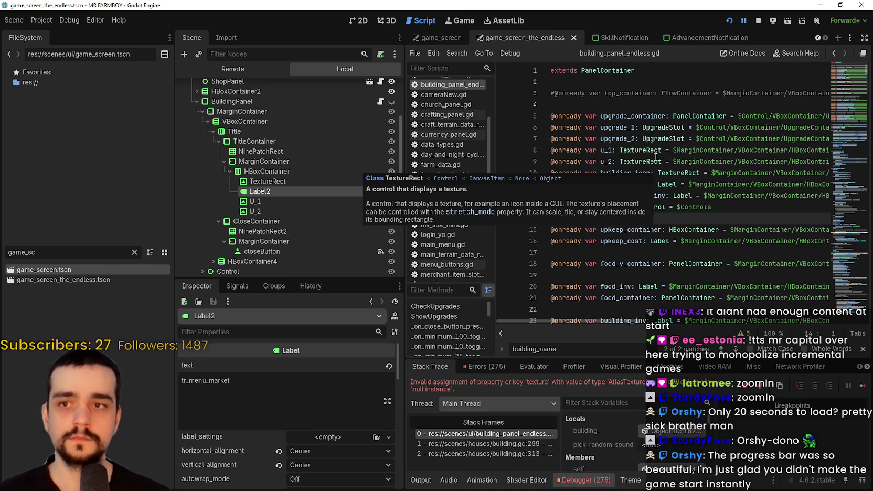
pyautogui.moveTo(685, 149); pyautogui.dragTo(759, 150)
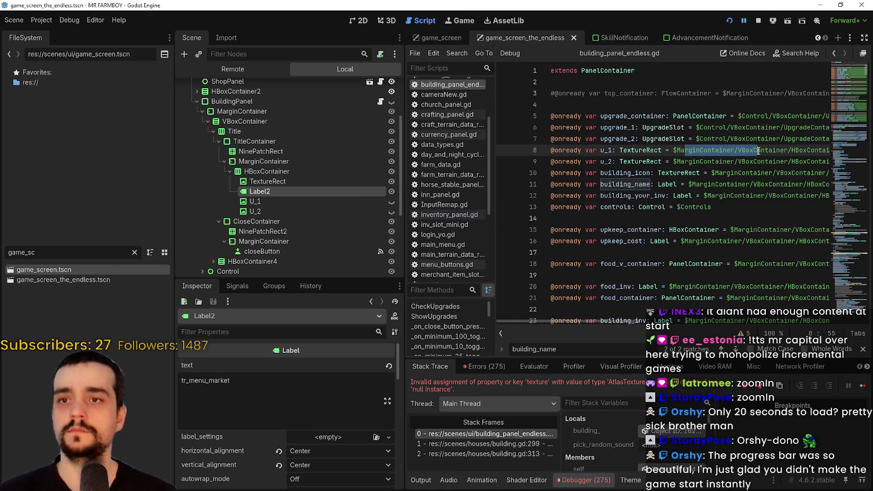
pyautogui.moveTo(678, 185); pyautogui.dragTo(793, 169)
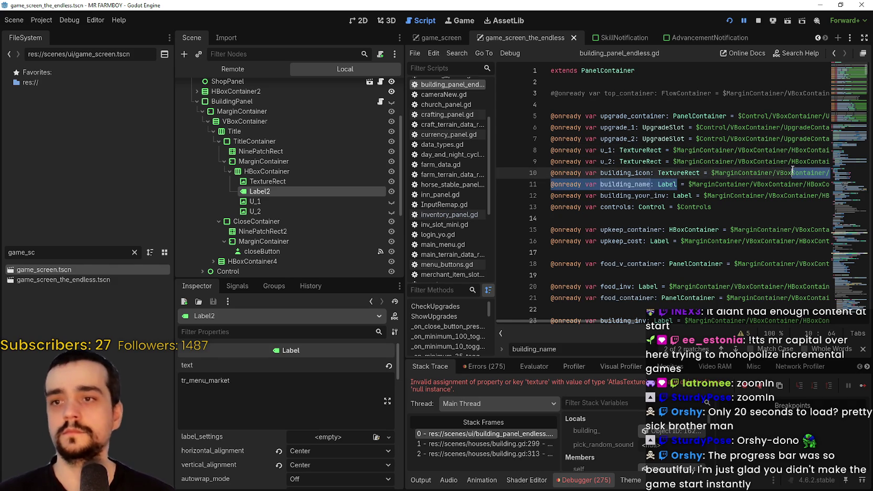
pyautogui.moveTo(682, 195); pyautogui.dragTo(840, 206)
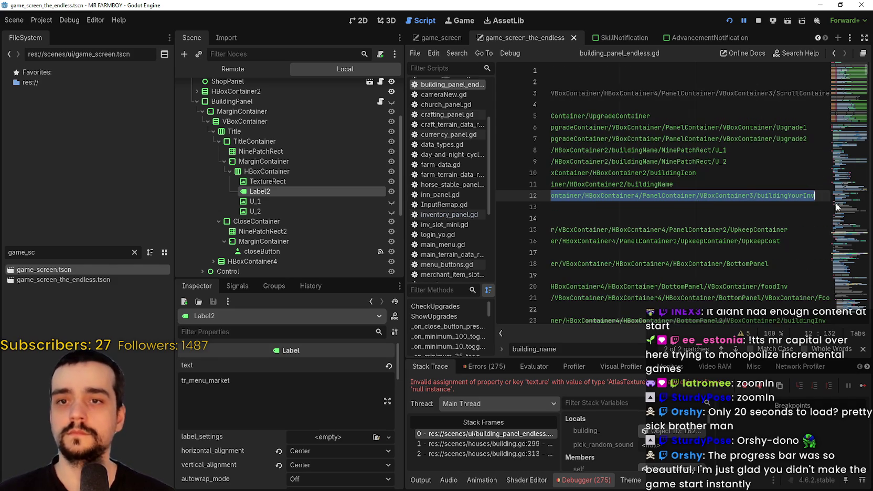
pyautogui.press('Down')
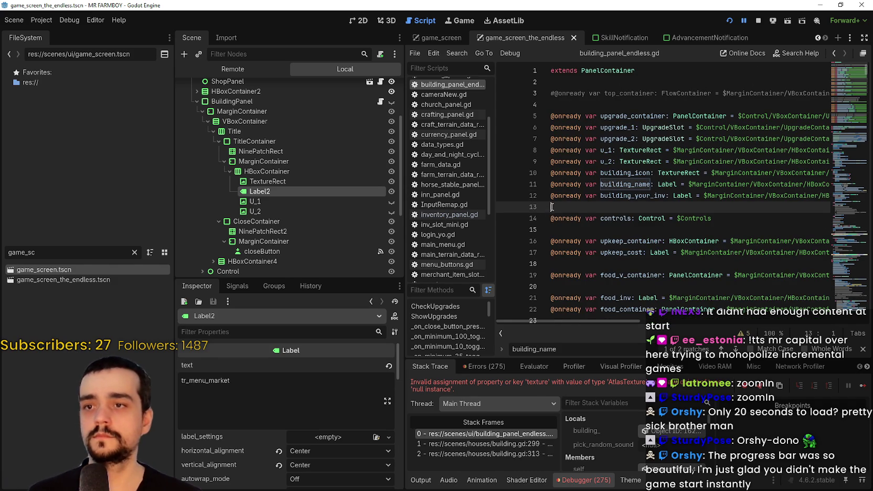
# - Add an onready building_name reference to Label2 and comment out the old building_name declaration
pyautogui.press('Return')
pyautogui.press('Return')
pyautogui.press('Up')
pyautogui.press('Up')
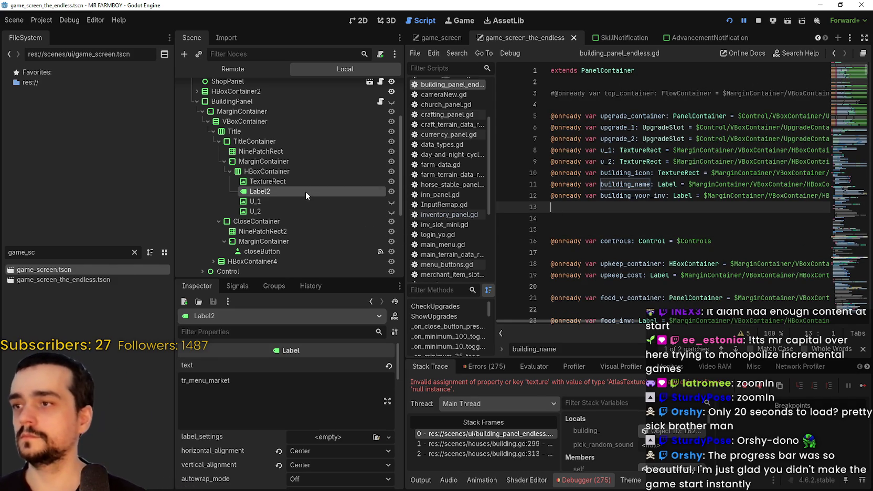
pyautogui.moveTo(602, 211); pyautogui.dragTo(608, 213)
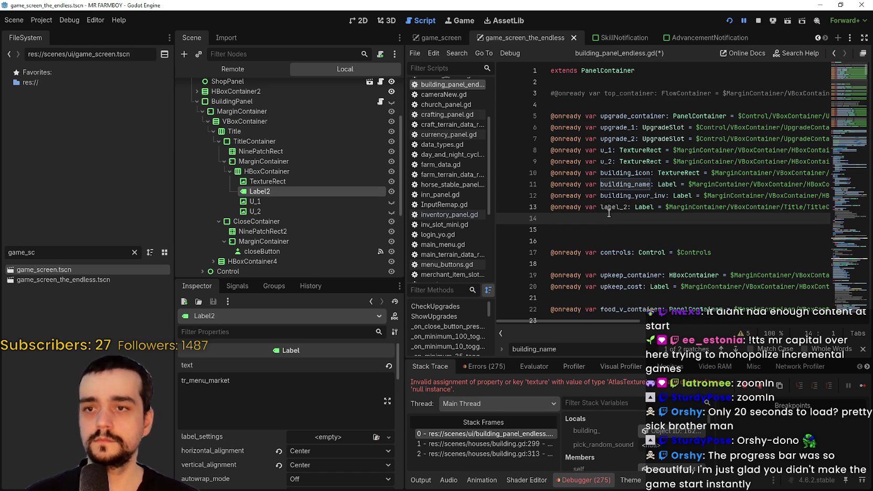
pyautogui.doubleClick(619, 185)
pyautogui.hotkey('ctrl', 'c')
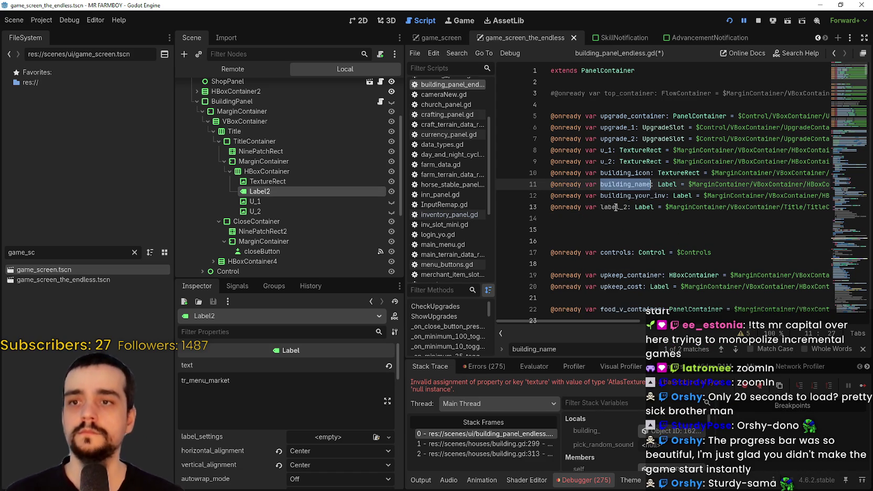
pyautogui.doubleClick(616, 206)
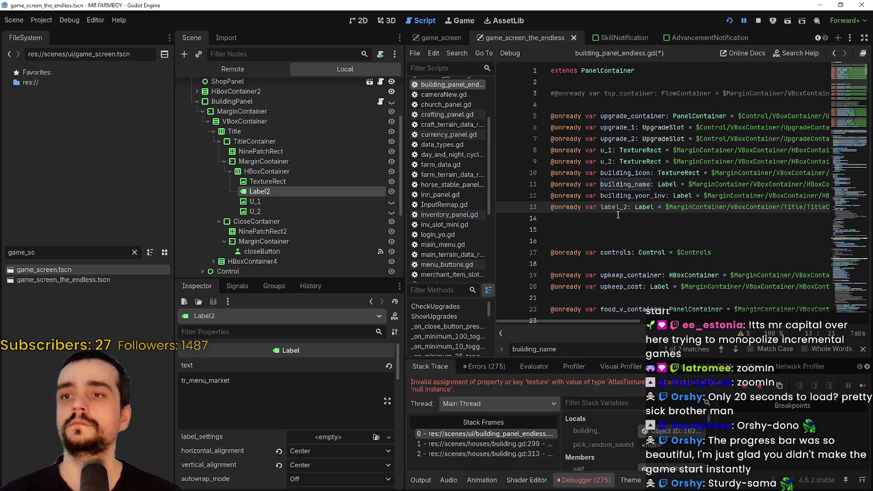
pyautogui.click(620, 184)
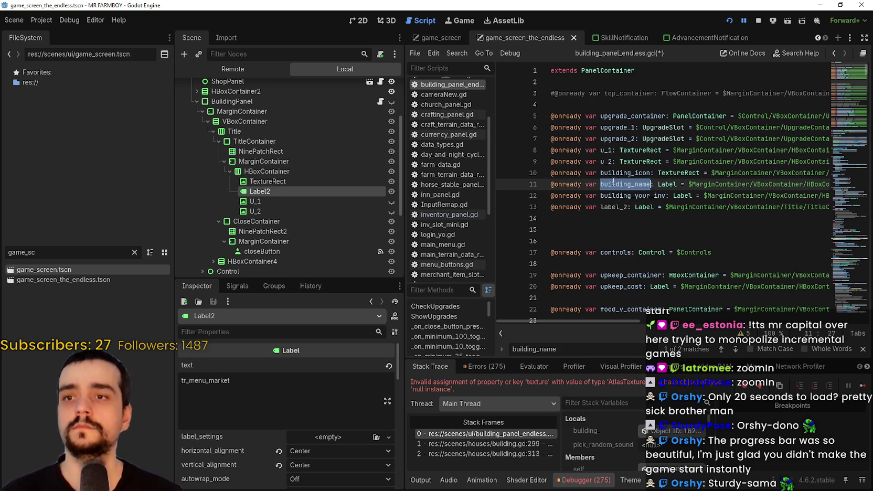
pyautogui.doubleClick(622, 207)
pyautogui.hotkey('ctrl', 'v')
pyautogui.click(597, 240)
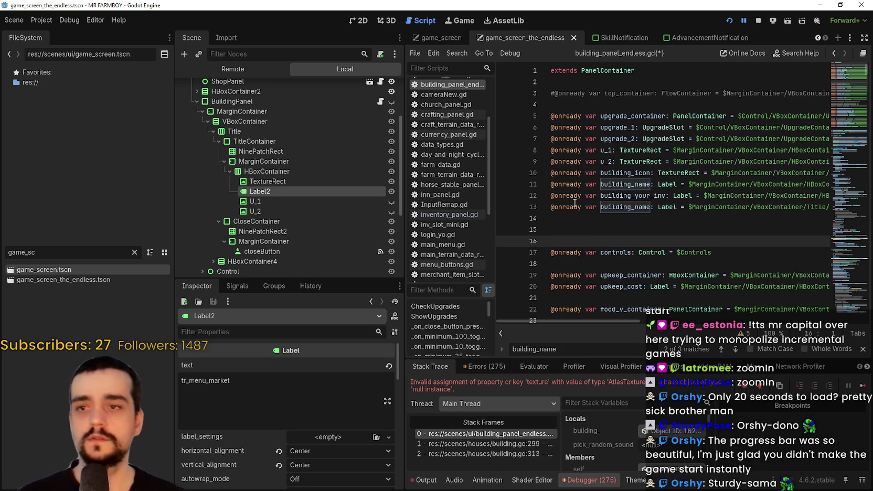
pyautogui.click(554, 185)
pyautogui.hotkey('ctrl', 'k')
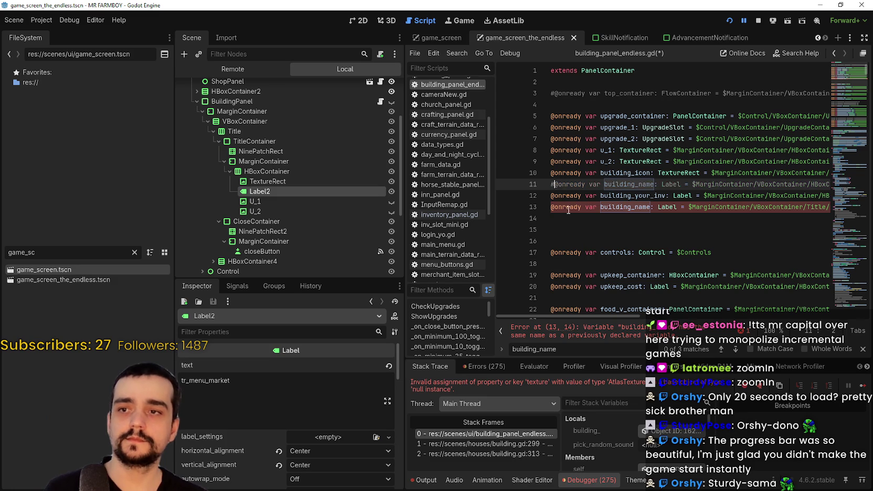
pyautogui.click(578, 221)
# - Add onready references to U_1 and U_2 and comment out the old u_1 and u_2 declarations
pyautogui.moveTo(255, 202)
pyautogui.mouseDown()
pyautogui.moveTo(604, 242)
pyautogui.moveTo(609, 221)
pyautogui.mouseUp()
pyautogui.moveTo(255, 212)
pyautogui.mouseDown()
pyautogui.moveTo(451, 236)
pyautogui.moveTo(603, 230)
pyautogui.mouseUp()
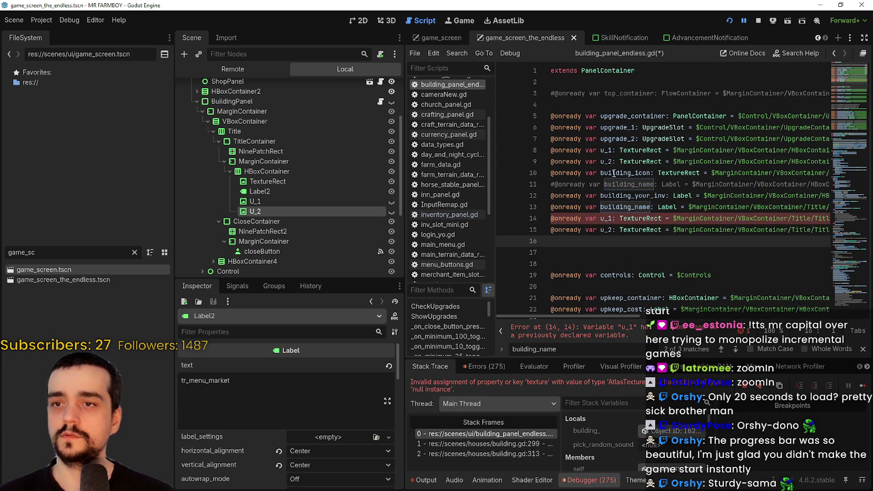
pyautogui.click(555, 151)
pyautogui.hotkey('ctrl', 'k')
pyautogui.click(556, 162)
pyautogui.hotkey('ctrl', 'k')
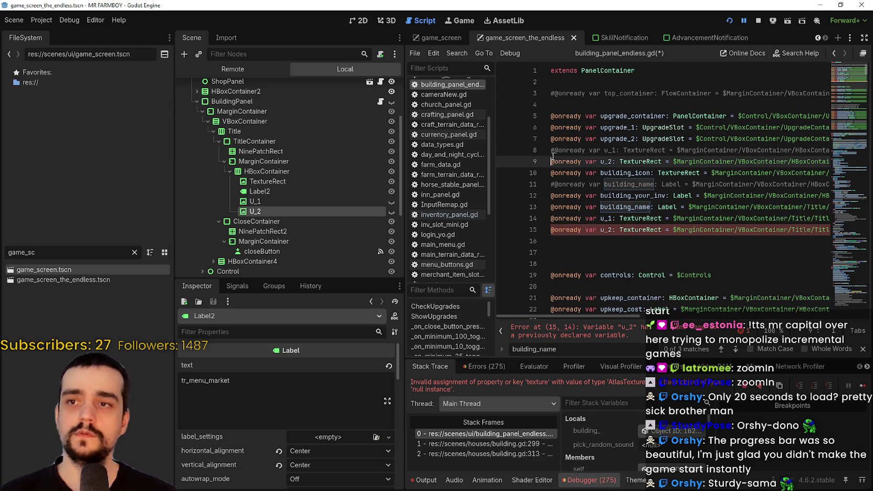
pyautogui.click(577, 244)
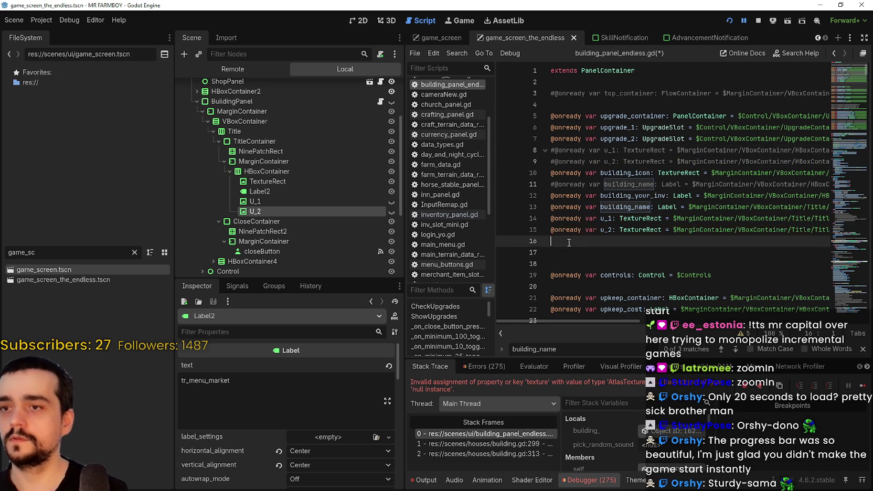
# - Add a building_icon reference to TextureRect and comment out the old building_icon line with #
pyautogui.moveTo(263, 181)
pyautogui.mouseDown()
pyautogui.moveTo(447, 186)
pyautogui.moveTo(601, 254)
pyautogui.moveTo(587, 240)
pyautogui.moveTo(608, 246)
pyautogui.mouseUp()
pyautogui.click(623, 173)
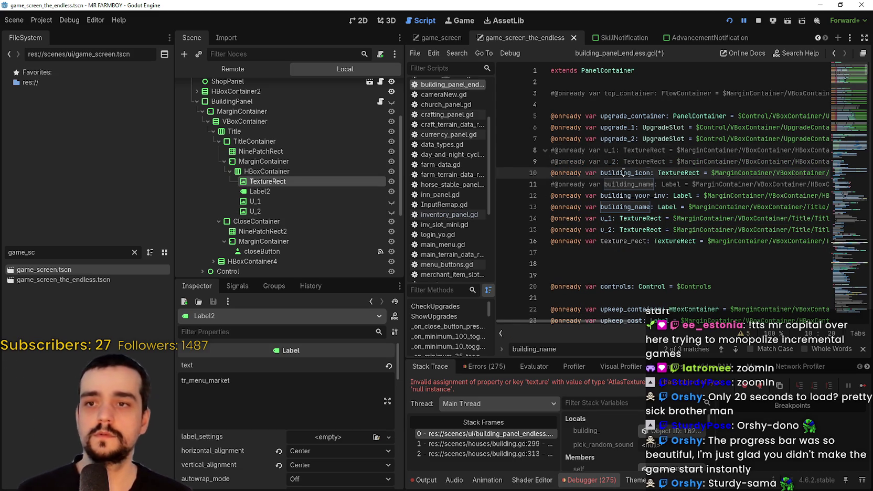
pyautogui.doubleClick(617, 242)
pyautogui.write('building_icon')
pyautogui.click(624, 264)
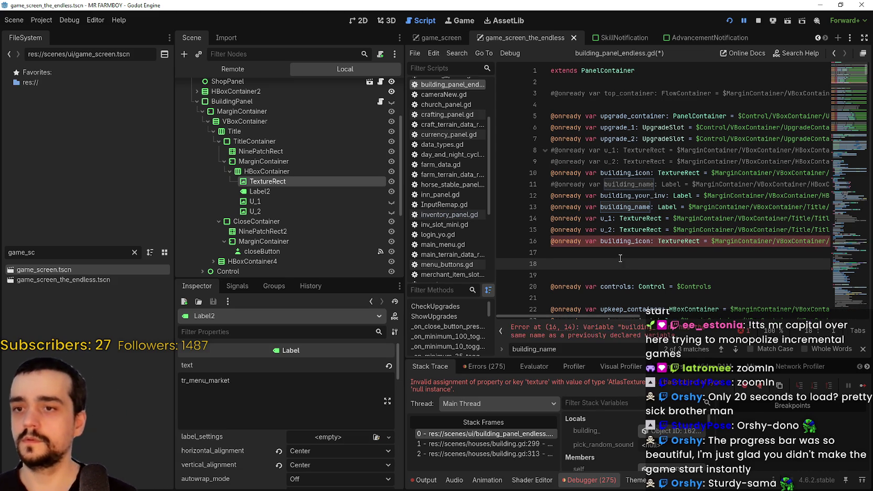
pyautogui.click(552, 173)
pyautogui.write('#')
pyautogui.click(618, 196)
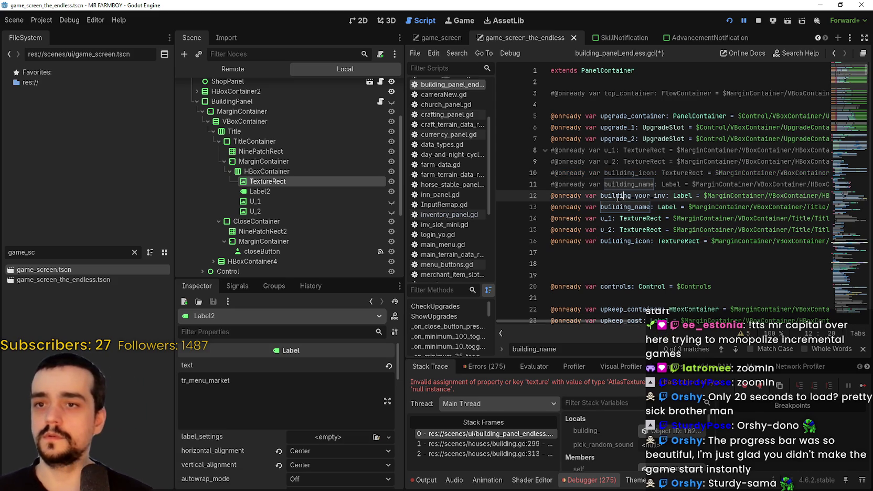
# - Expand HBoxContainer4 in the Scene dock and inspect the buildingYourInv label node
pyautogui.scroll(-3, 236, 148)
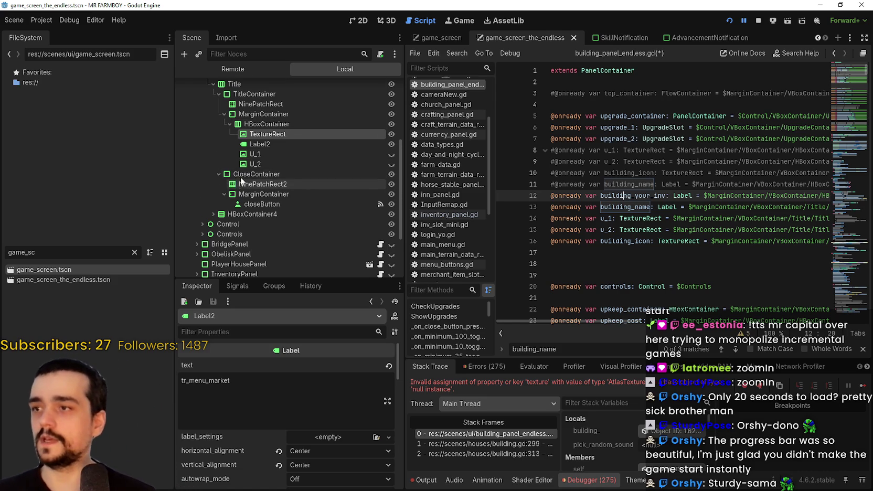
pyautogui.scroll(3, 221, 156)
pyautogui.scroll(-3, 220, 159)
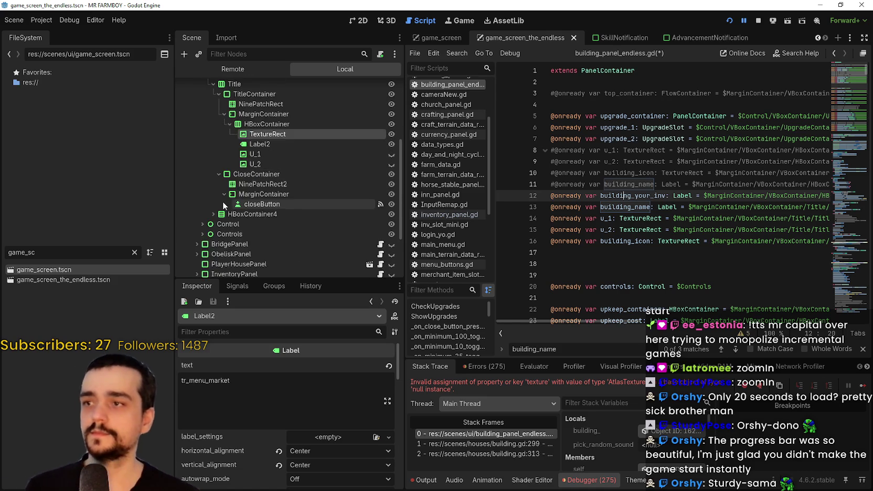
pyautogui.scroll(3, 224, 199)
pyautogui.scroll(-3, 224, 199)
pyautogui.click(214, 191)
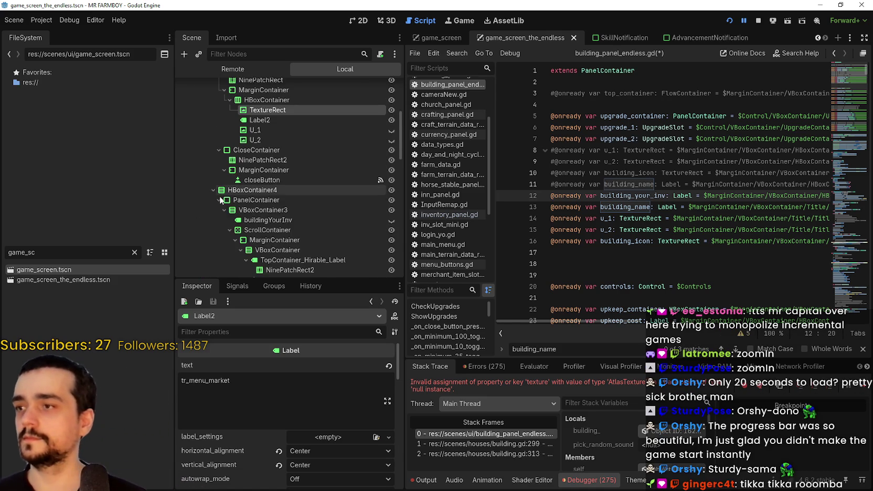
pyautogui.scroll(-3, 229, 201)
pyautogui.click(272, 101)
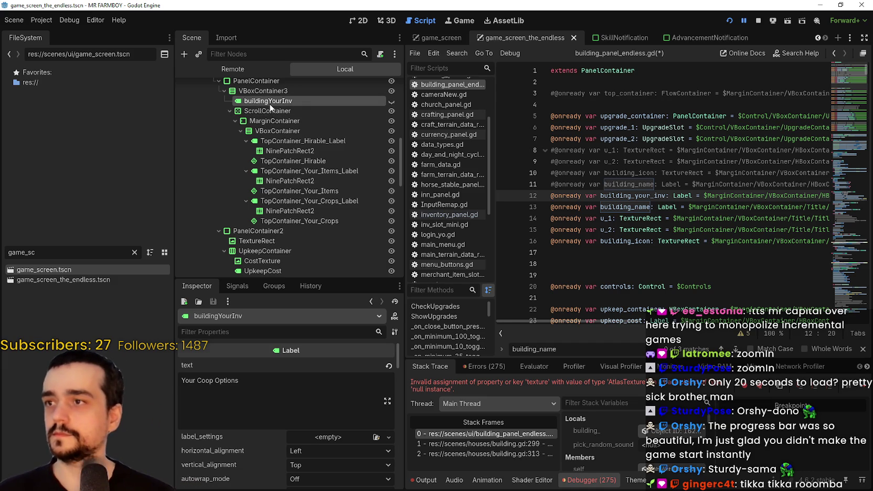
pyautogui.moveTo(613, 322)
pyautogui.mouseDown()
pyautogui.moveTo(702, 314)
pyautogui.moveTo(551, 319)
pyautogui.mouseUp()
pyautogui.scroll(5, 180, 214)
pyautogui.scroll(3, 180, 214)
# - Save building_panel_endless.gd and the scene, then stop the running game
pyautogui.click(646, 252)
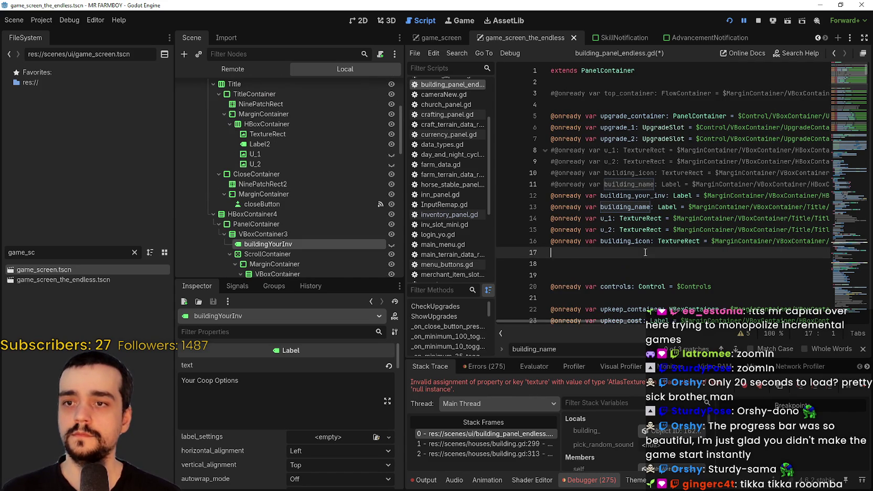
pyautogui.hotkey('ctrl', 's')
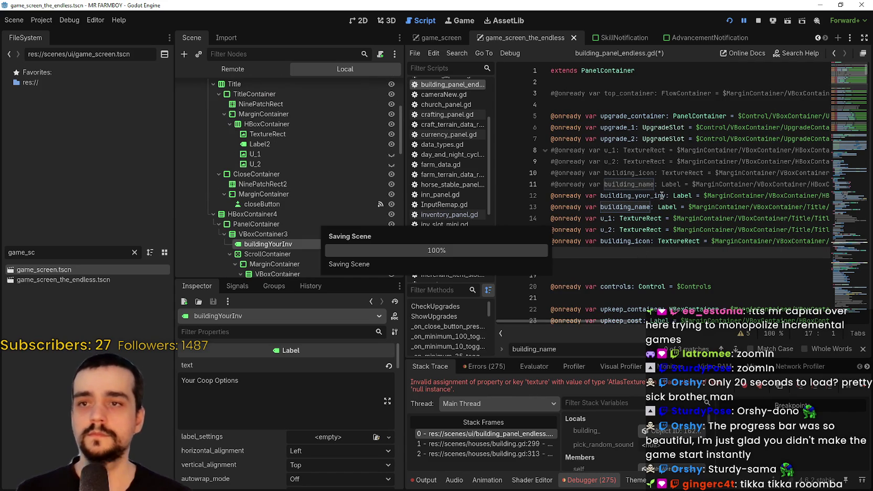
pyautogui.click(758, 21)
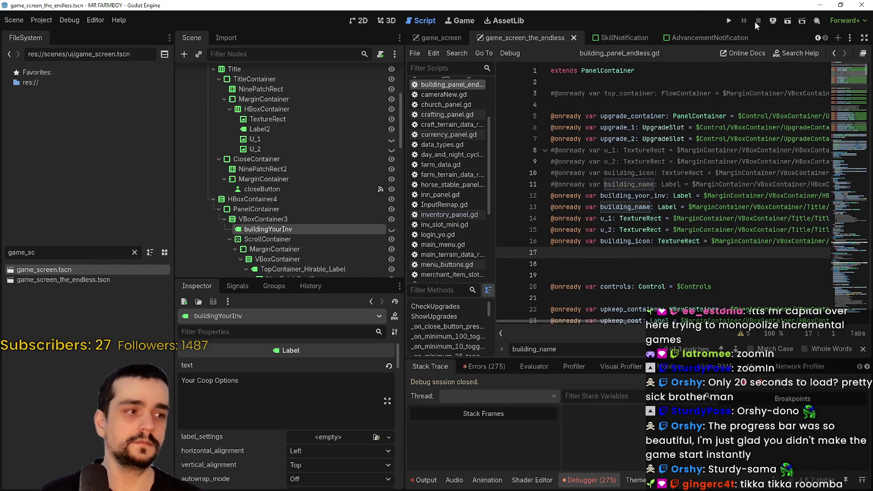
# - Run the project with F5, then load Save 2 from the Continue save selection
pyautogui.press('F5')
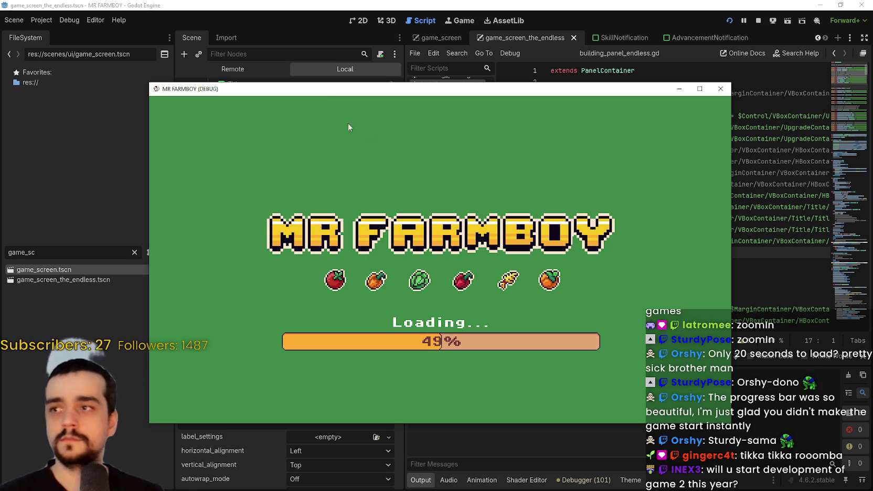
pyautogui.moveTo(323, 93)
pyautogui.mouseDown()
pyautogui.moveTo(349, 43)
pyautogui.moveTo(359, 42)
pyautogui.mouseUp()
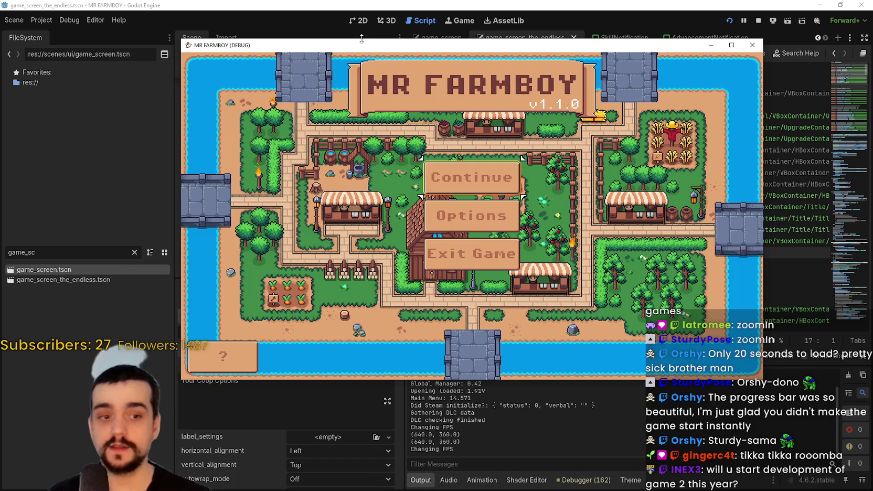
pyautogui.click(462, 179)
pyautogui.click(437, 205)
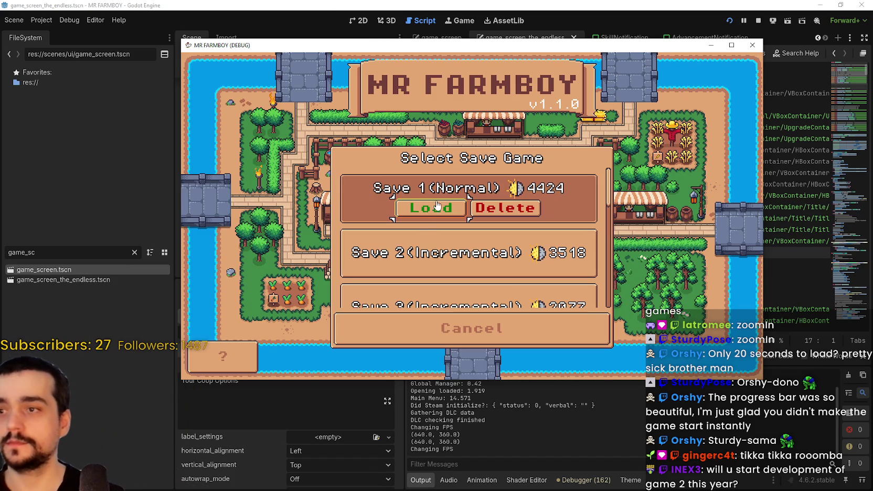
pyautogui.click(413, 252)
pyautogui.click(423, 261)
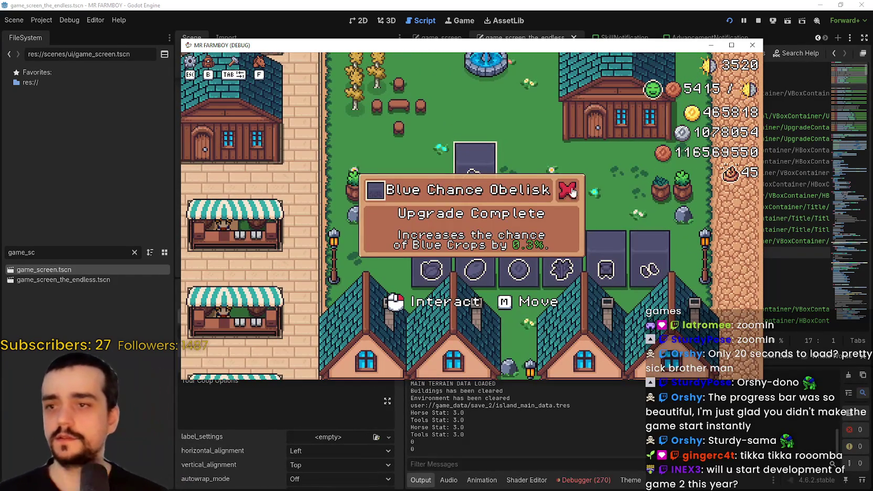
# - Dismiss the Upgrade Complete notice, walk to the warehouse, and open and close its inventory
pyautogui.click(568, 190)
pyautogui.hotkey('w', 'd')
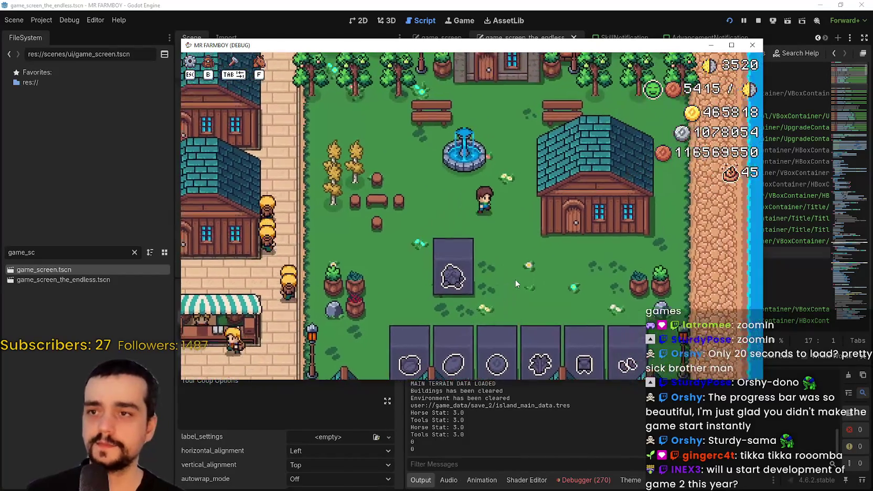
pyautogui.press('d')
pyautogui.press('e')
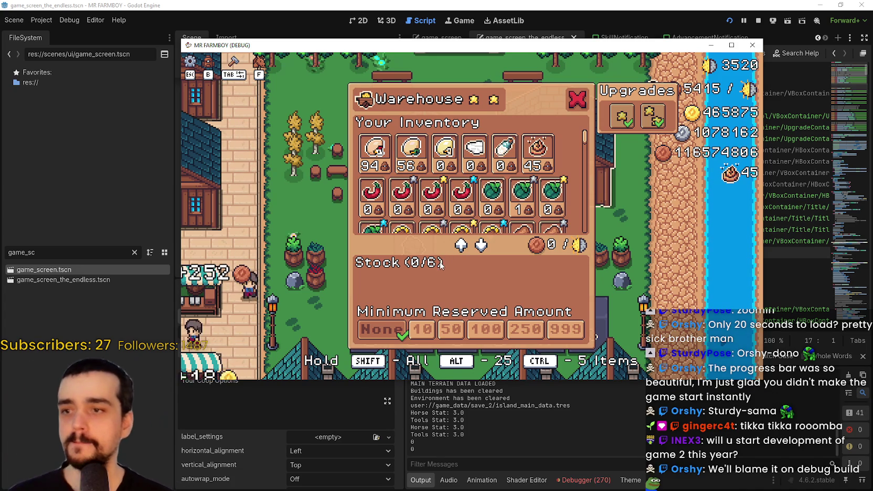
pyautogui.scroll(-2, 461, 173)
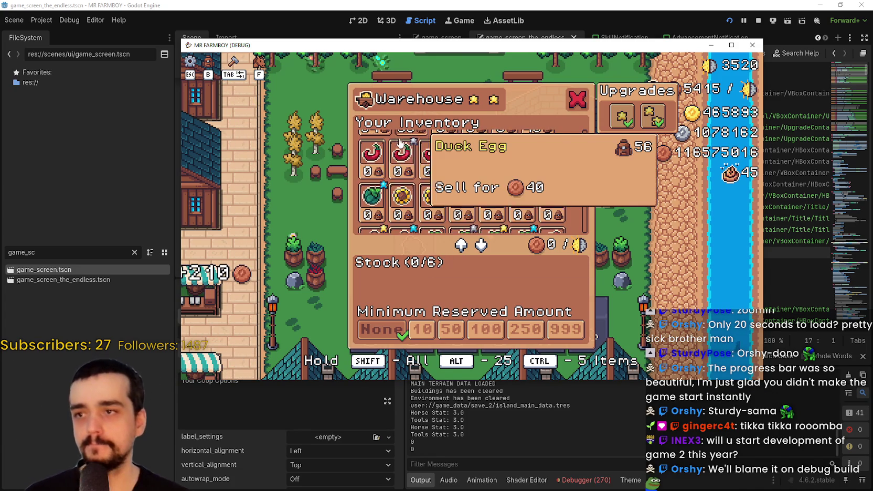
pyautogui.press('Escape')
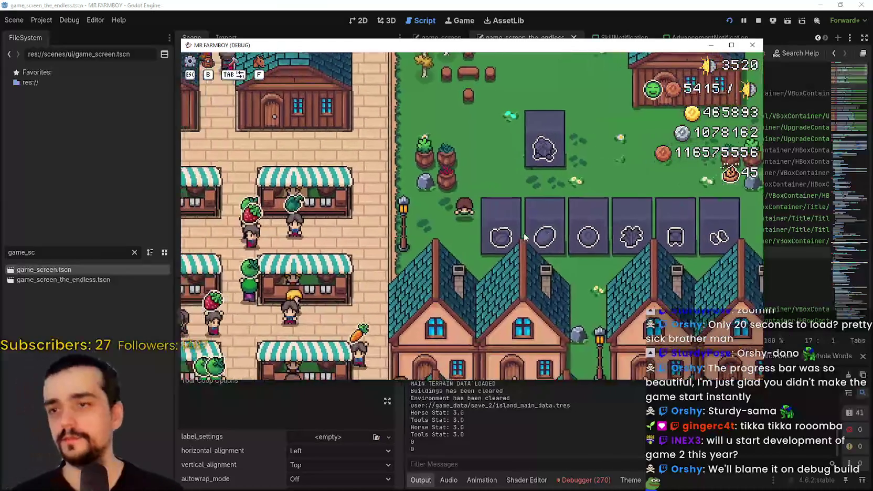
# - Open the market window, maximize the game window, then close the market
pyautogui.press('e')
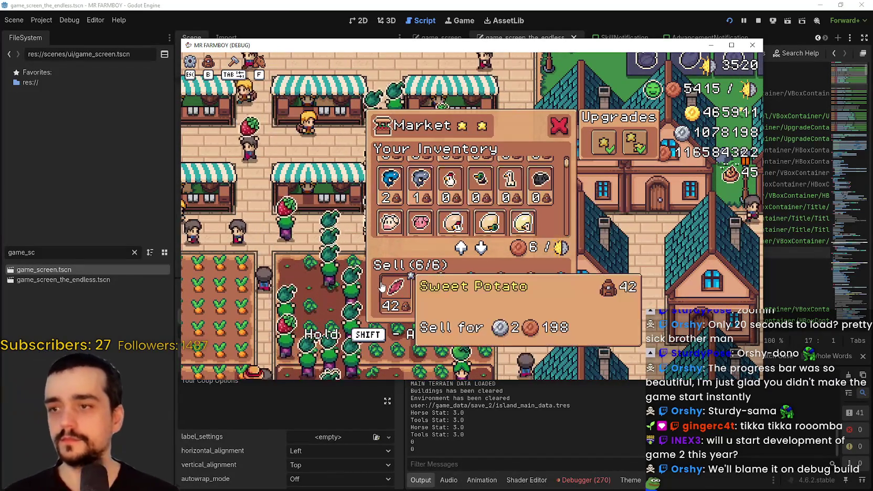
pyautogui.click(732, 45)
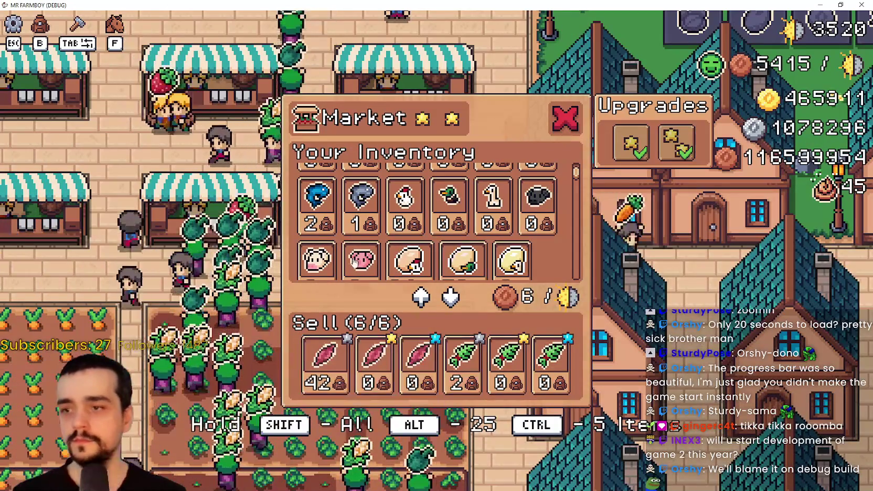
pyautogui.scroll(-2, 457, 244)
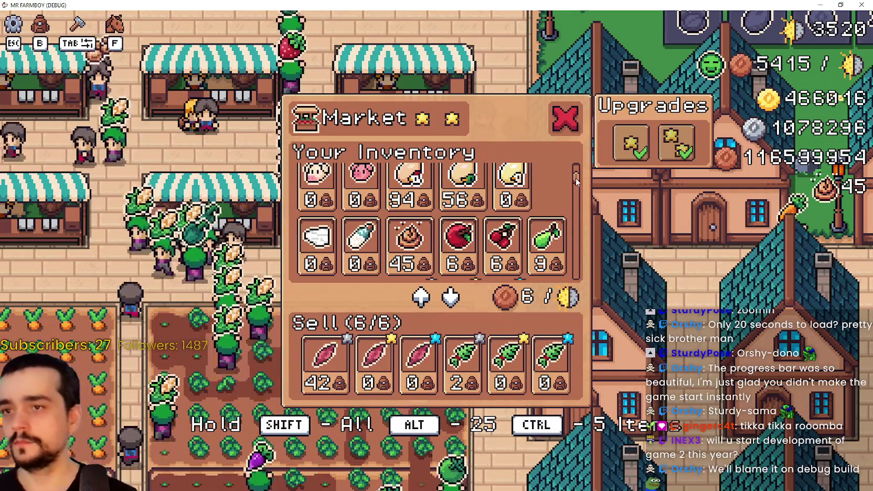
pyautogui.scroll(-5, 575, 179)
pyautogui.click(554, 117)
# - Open, close and reopen the House panel with Tab
pyautogui.press('Tab')
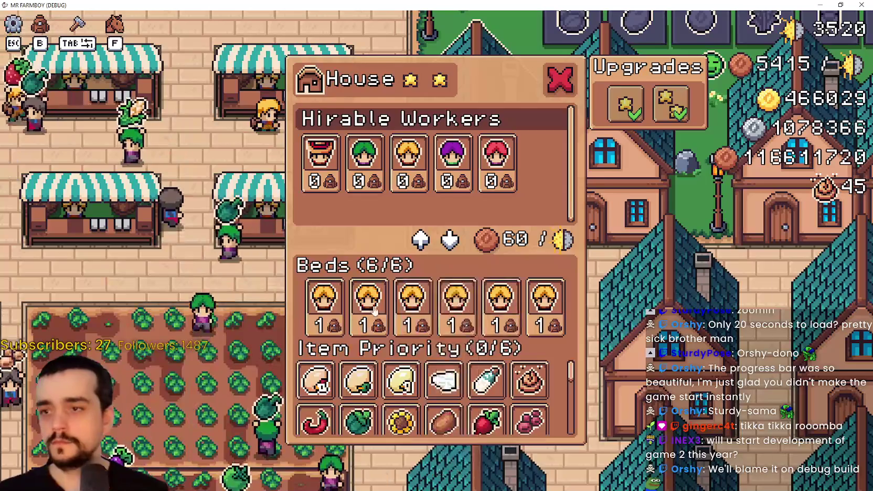
pyautogui.click(563, 77)
pyautogui.click(562, 77)
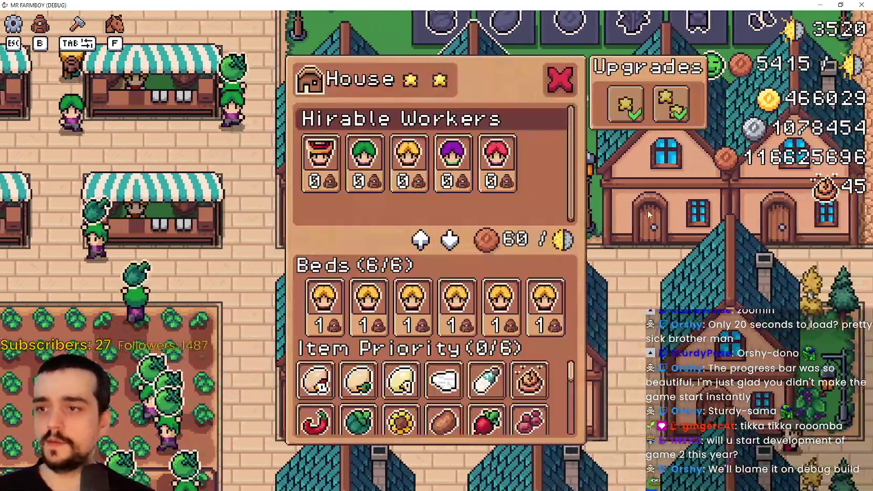
# - Ride down-left through town, zoom out over the farm and back, then open the warehouse panel
pyautogui.click(563, 77)
pyautogui.press('s')
pyautogui.press('a')
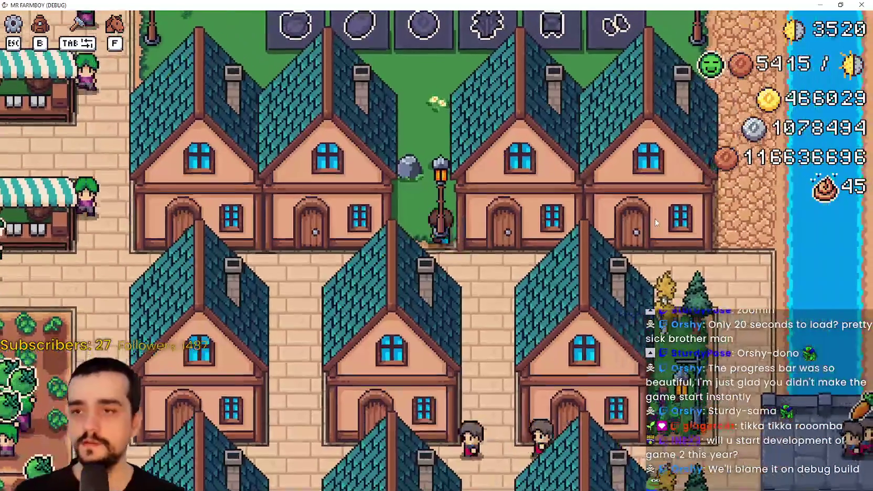
pyautogui.scroll(-5, 643, 230)
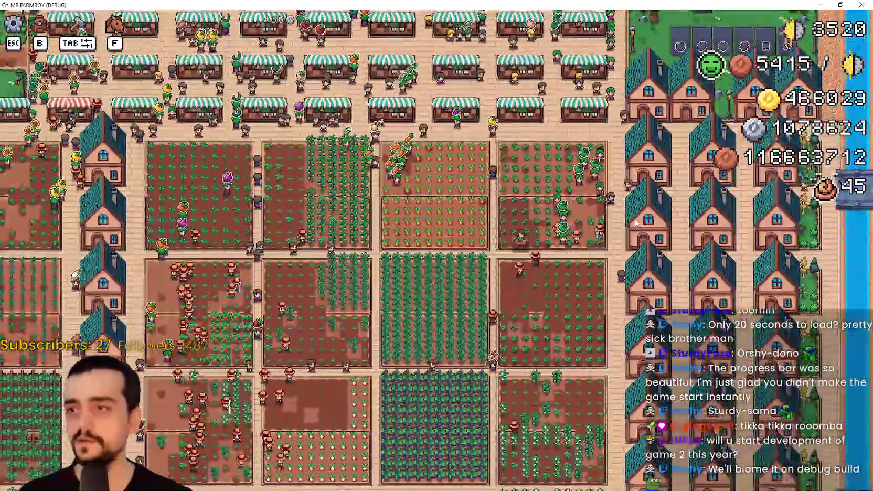
pyautogui.scroll(-3, 637, 223)
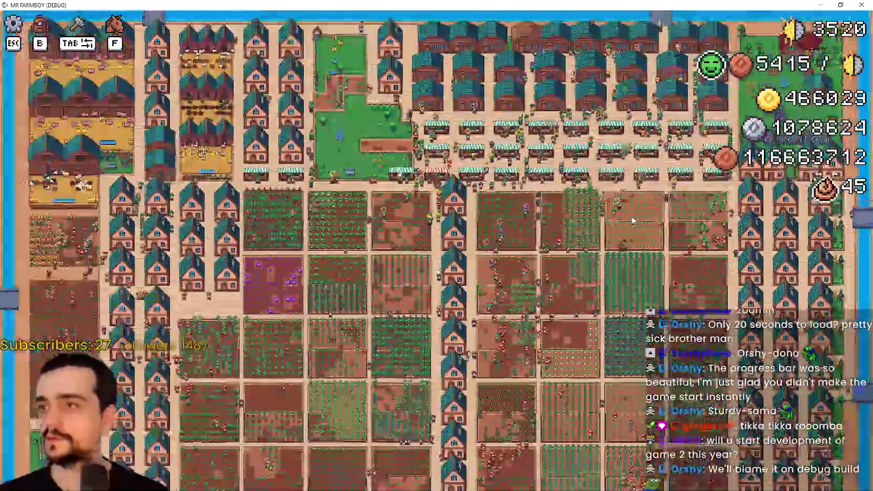
pyautogui.scroll(6, 468, 388)
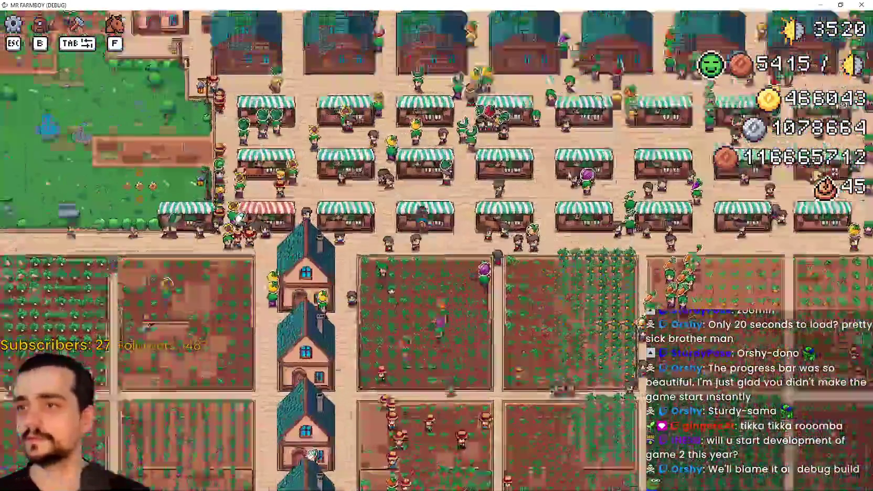
pyautogui.scroll(5, 435, 221)
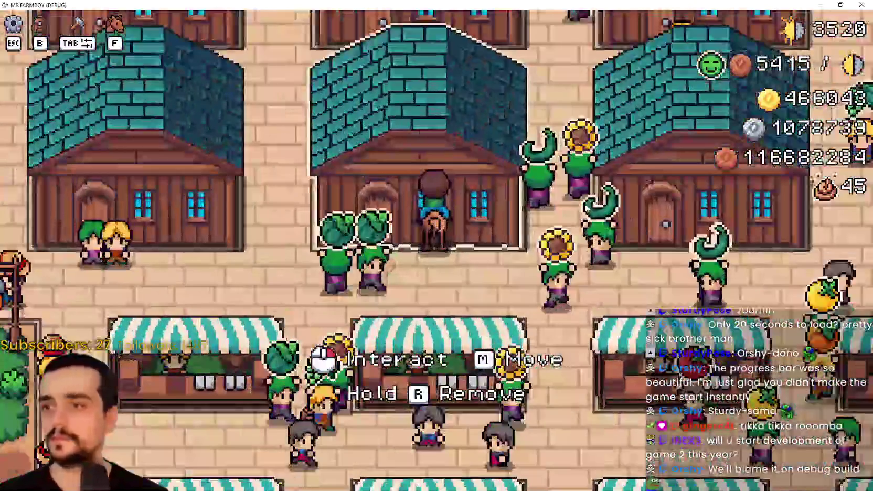
pyautogui.click(436, 221)
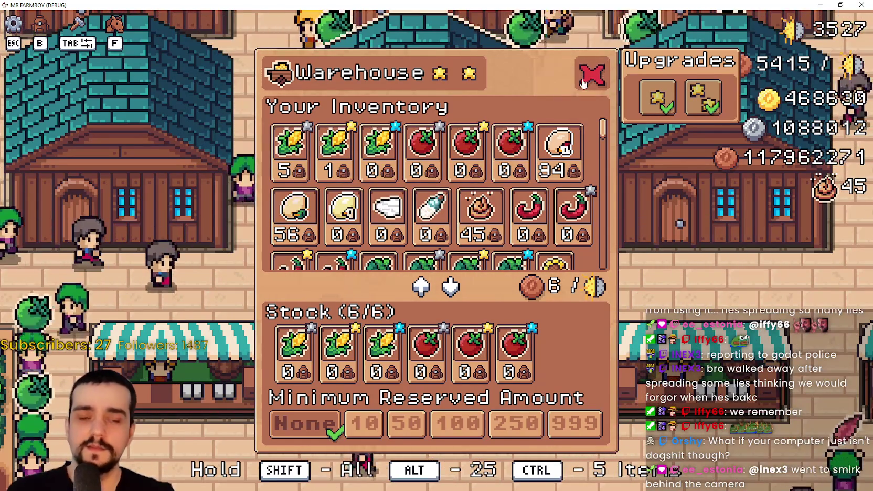
# - Close the warehouse panel and open and close another warehouse's inventory and stock window
pyautogui.click(582, 83)
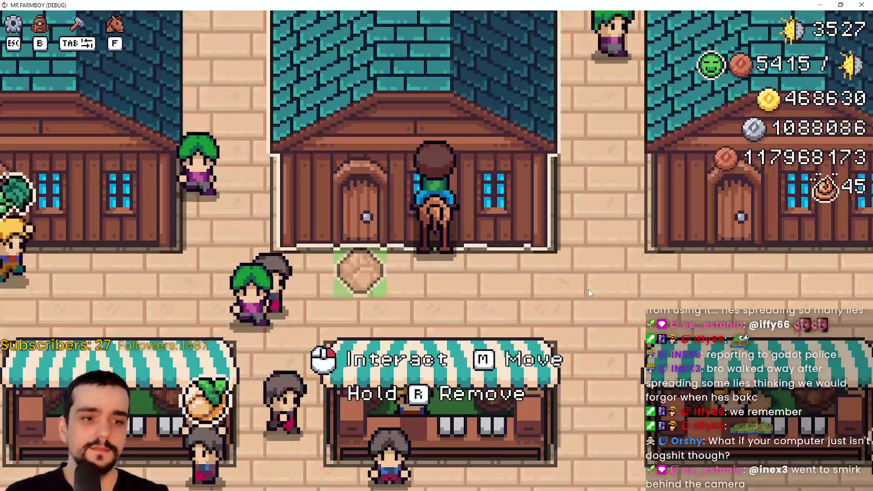
pyautogui.scroll(-3, 587, 286)
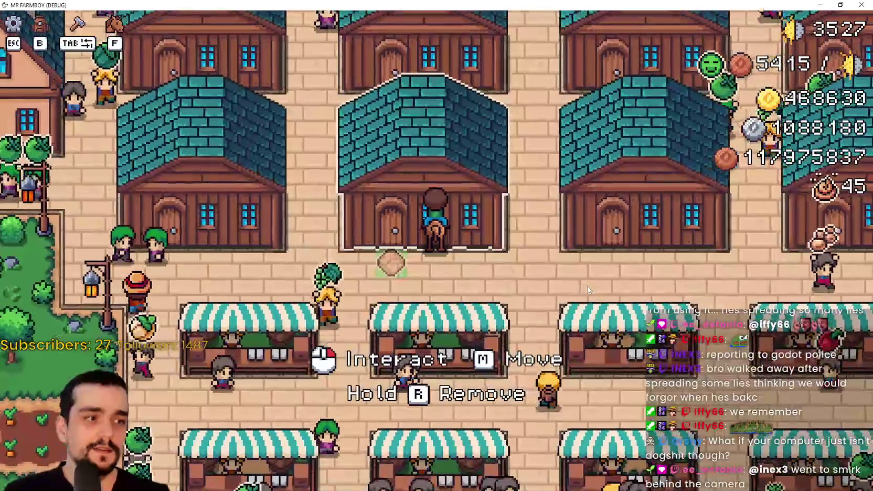
pyautogui.scroll(3, 632, 300)
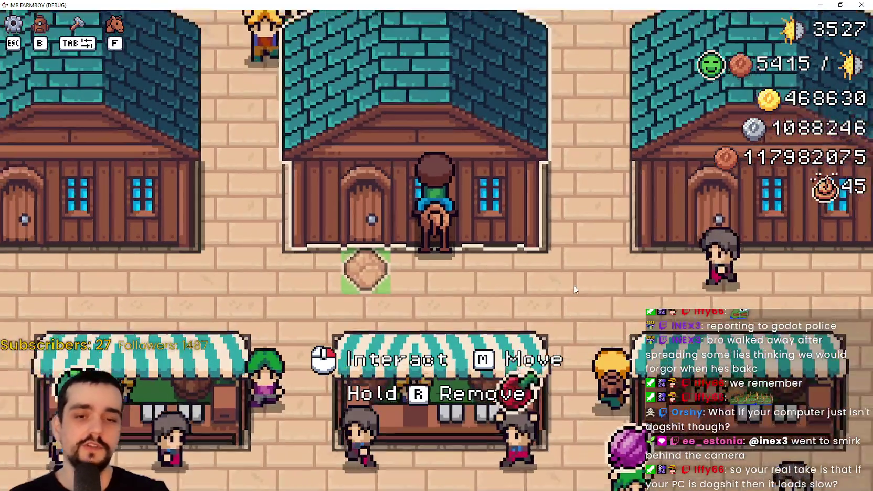
pyautogui.scroll(-2, 598, 307)
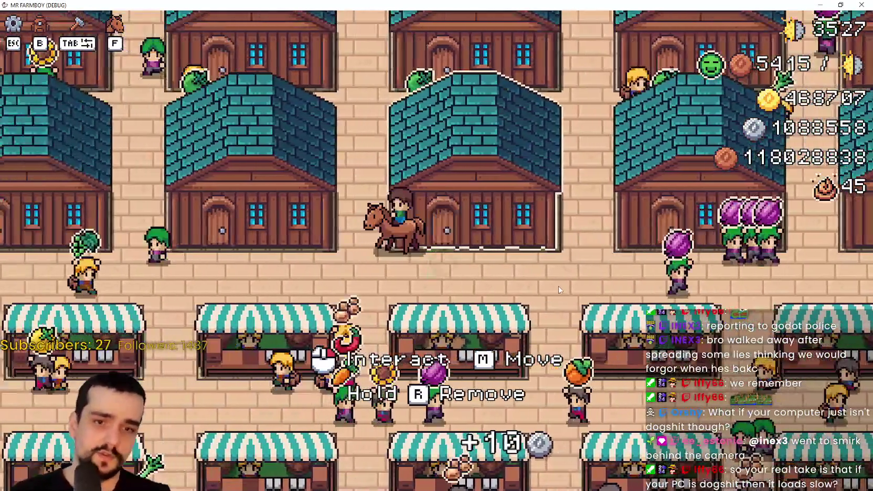
pyautogui.click(559, 288)
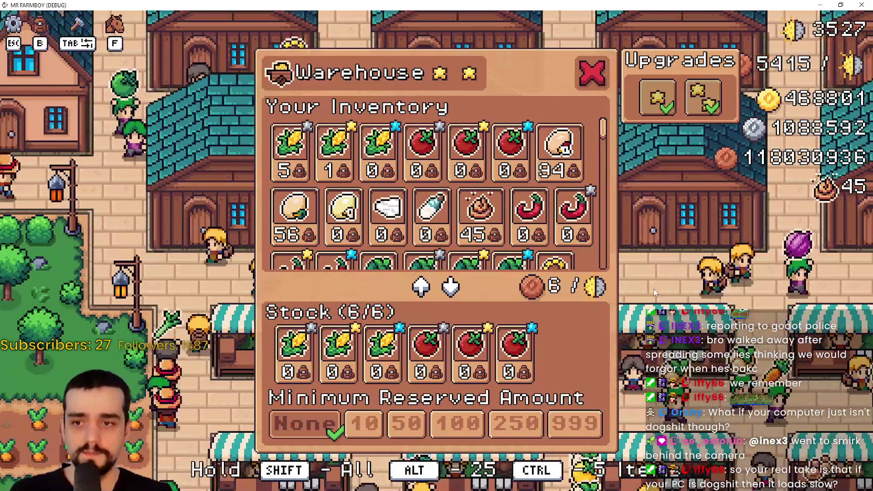
pyautogui.press('Escape')
pyautogui.click(488, 173)
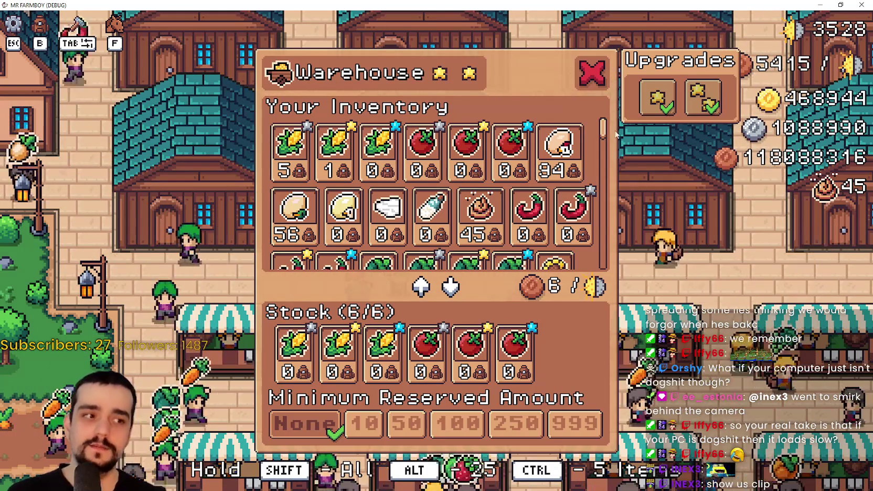
pyautogui.press('Escape')
# - Ride to the lemon and onion warehouse and others, opening their panels, then return to Godot
pyautogui.press('a')
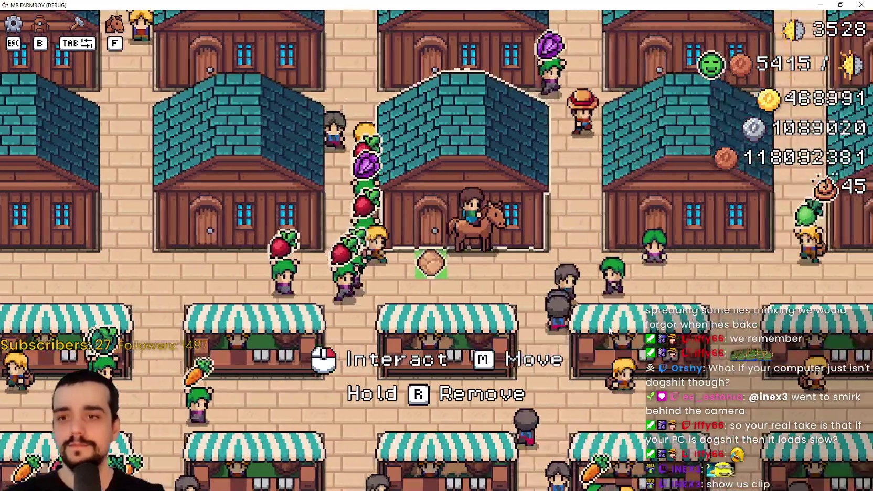
pyautogui.click(609, 315)
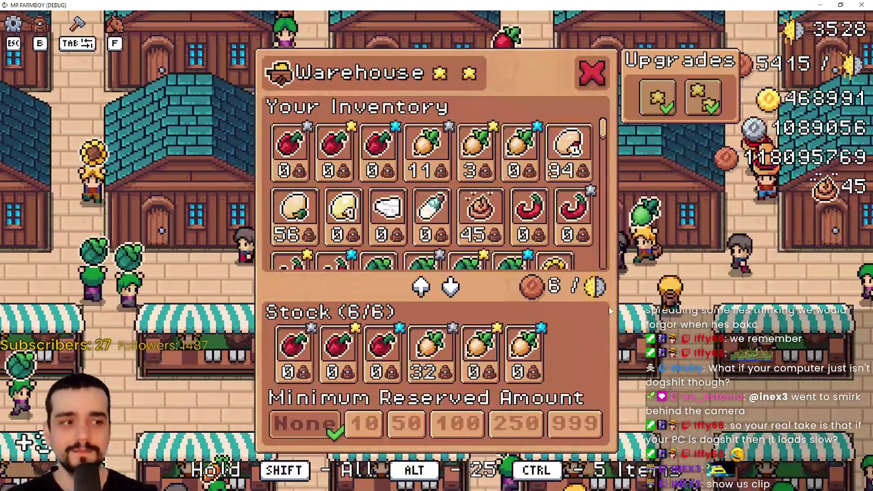
pyautogui.press('a')
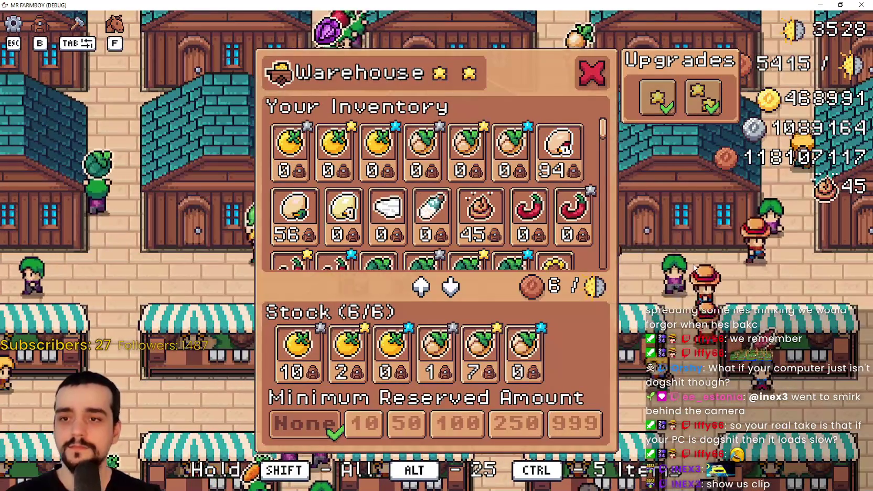
pyautogui.press('d')
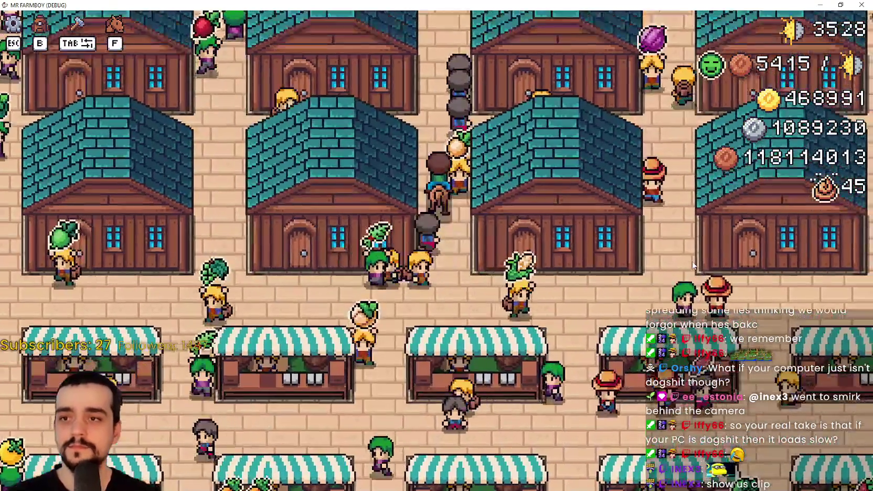
pyautogui.press('w')
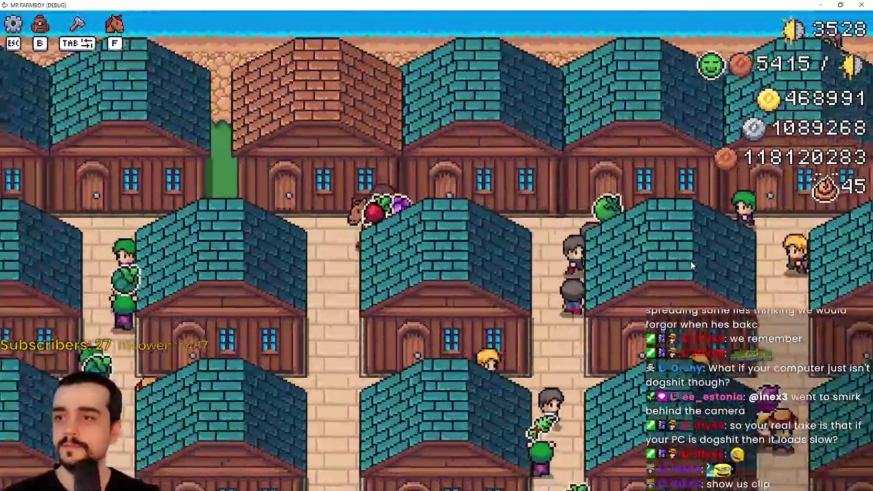
pyautogui.press('a')
pyautogui.press('d')
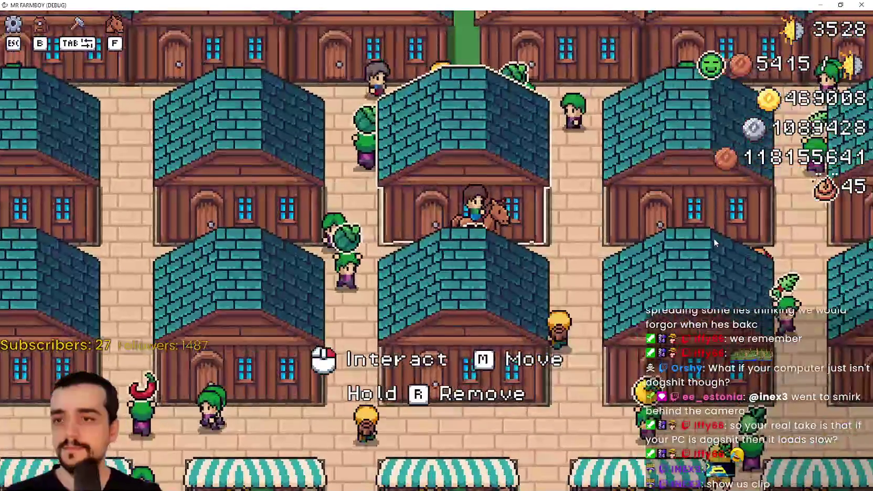
pyautogui.click(715, 239)
pyautogui.scroll(-3, 556, 241)
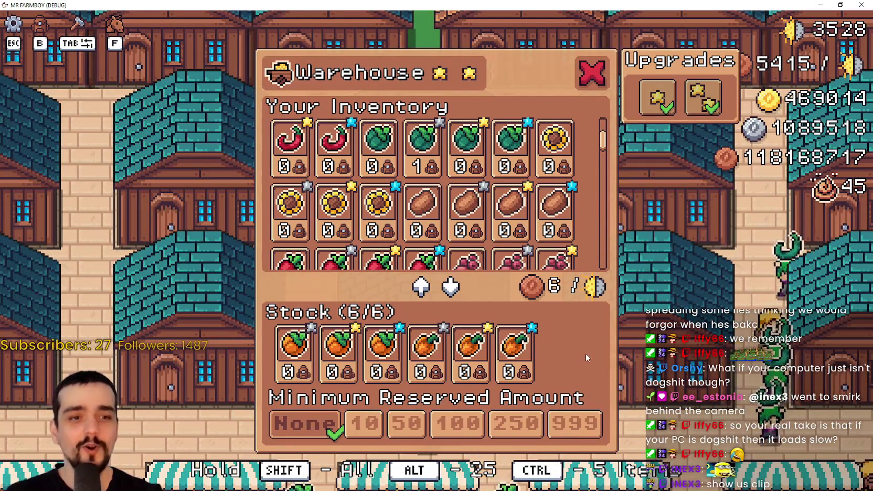
pyautogui.hotkey('alt', 'Tab')
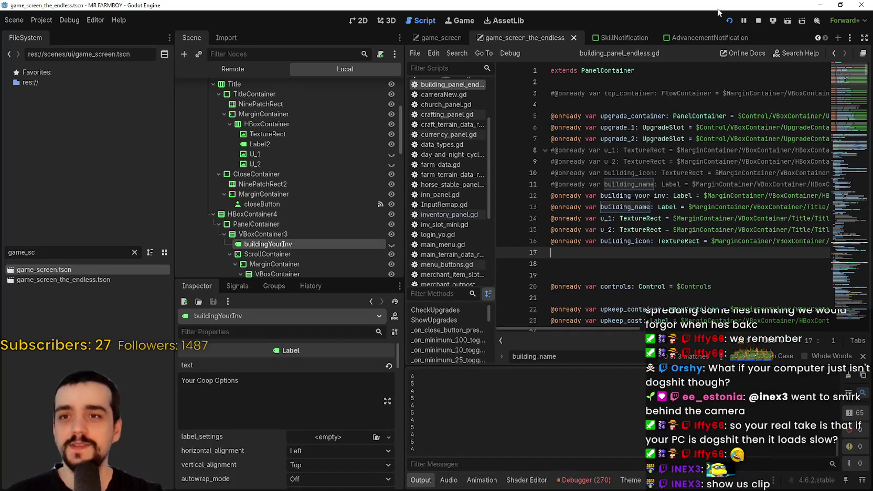
# - Switch from the script editor to the 2D canvas of game_screen_the_endless.tscn
pyautogui.click(361, 20)
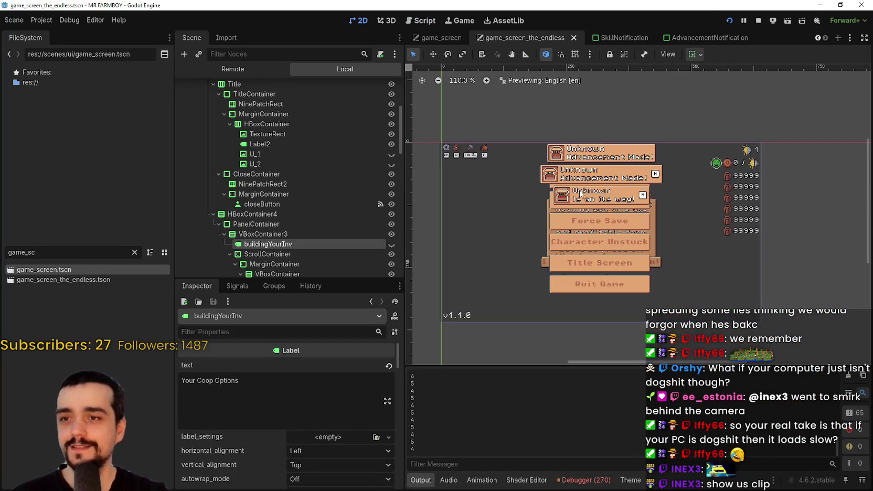
pyautogui.scroll(-3, 357, 210)
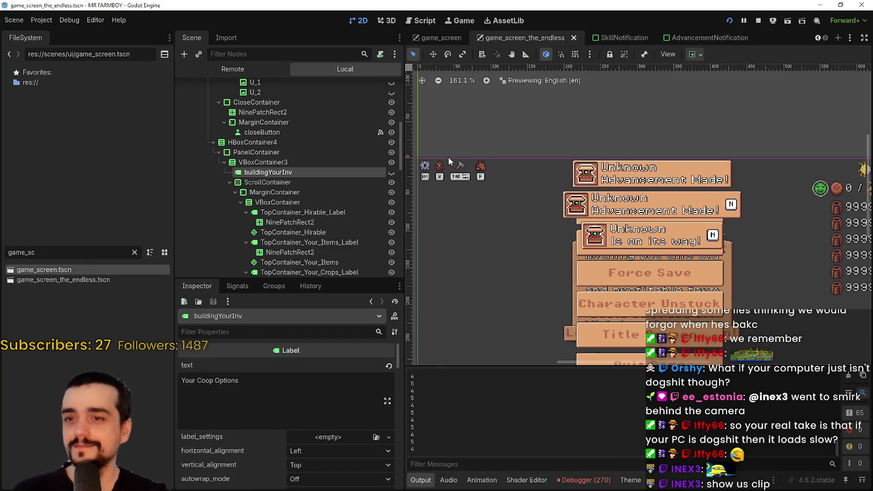
pyautogui.scroll(5, 323, 201)
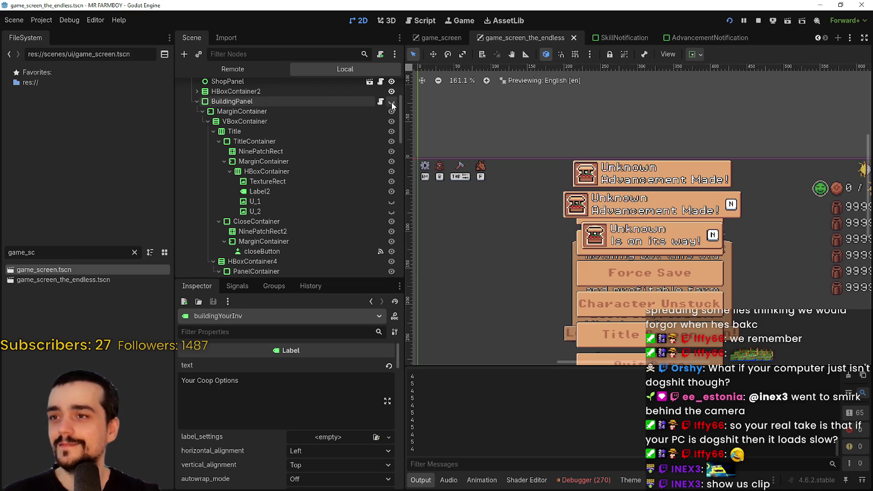
# - Make BuildingPanel visible in the endless scene and save the scene
pyautogui.click(391, 102)
pyautogui.scroll(-1, 652, 276)
pyautogui.hotkey('ctrl', 's')
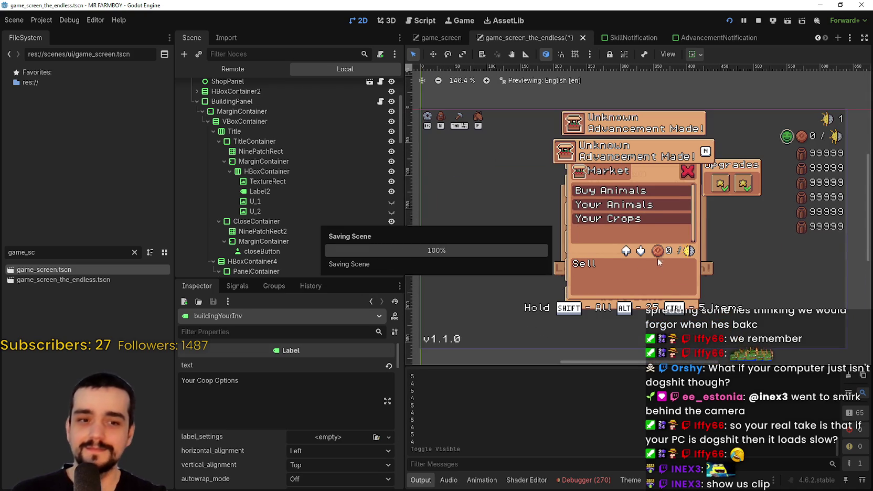
pyautogui.scroll(1, 656, 261)
pyautogui.scroll(-2, 231, 190)
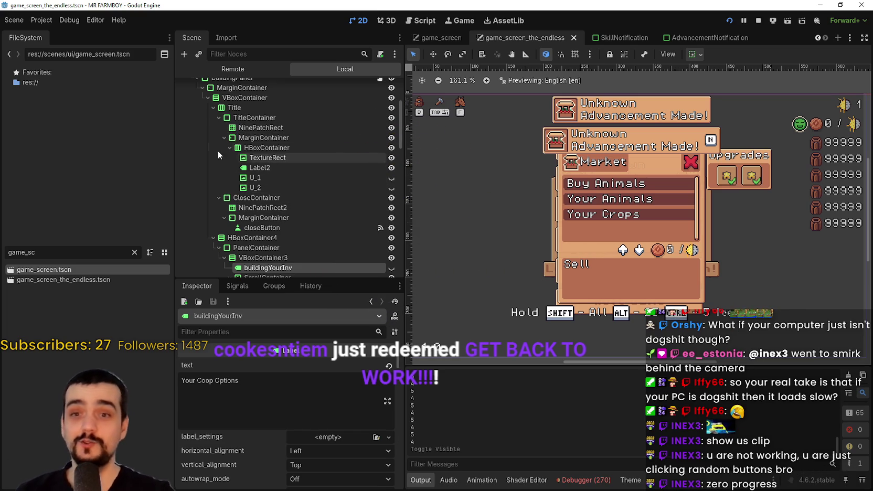
pyautogui.scroll(-10, 252, 198)
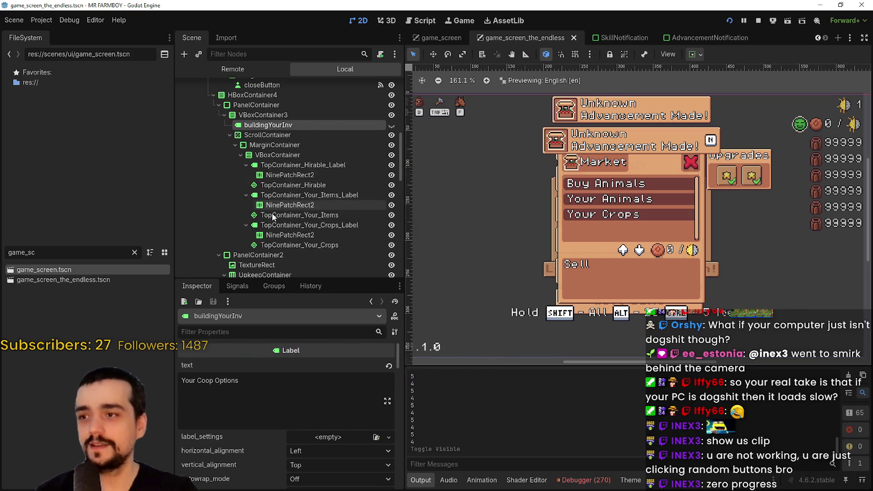
pyautogui.scroll(-5, 265, 196)
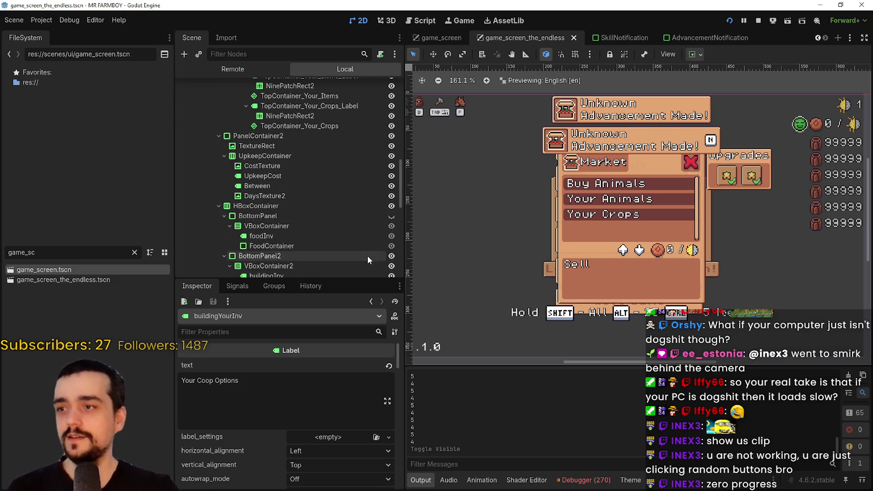
# - Browse down to BottomPanel2 and make the MinimumReservedAmount row visible
pyautogui.click(251, 182)
pyautogui.click(258, 192)
pyautogui.click(262, 212)
pyautogui.click(270, 222)
pyautogui.scroll(-3, 270, 231)
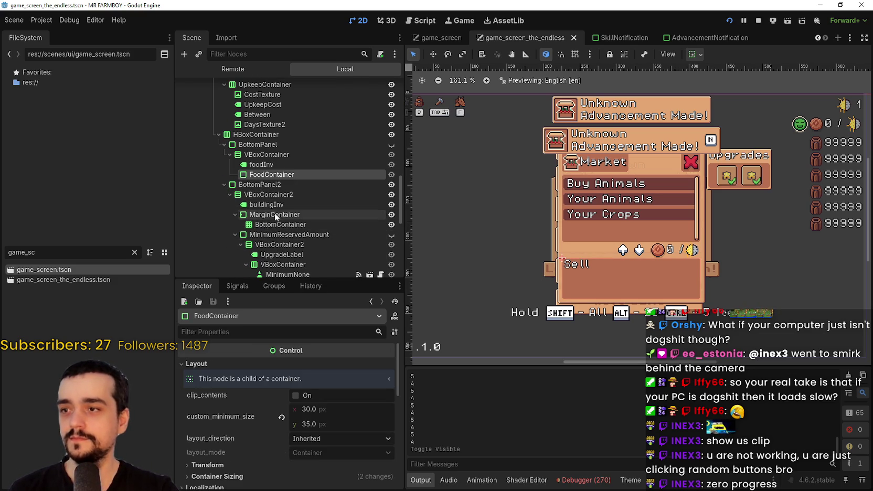
pyautogui.click(295, 186)
pyautogui.scroll(-2, 294, 209)
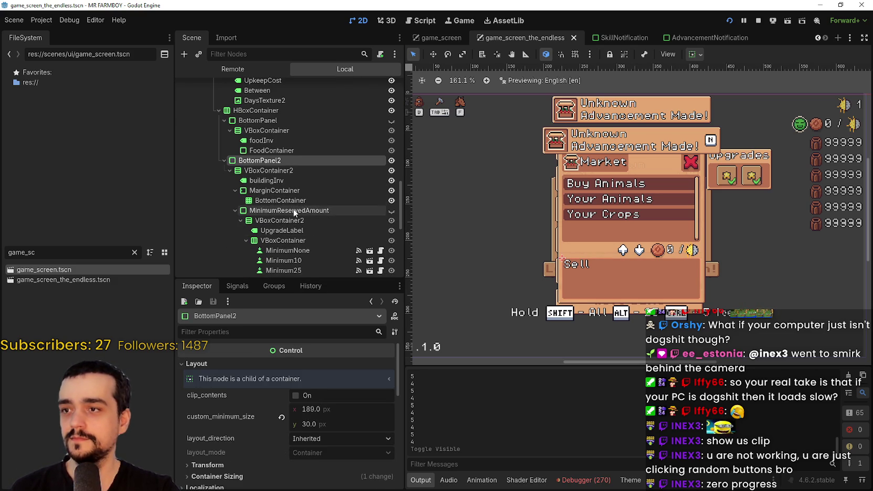
pyautogui.click(390, 210)
# - In game_screen.tscn, expand HBoxContainer4, MinimumReservedAmount and its VBoxContainer in the Scene dock
pyautogui.scroll(1, 597, 270)
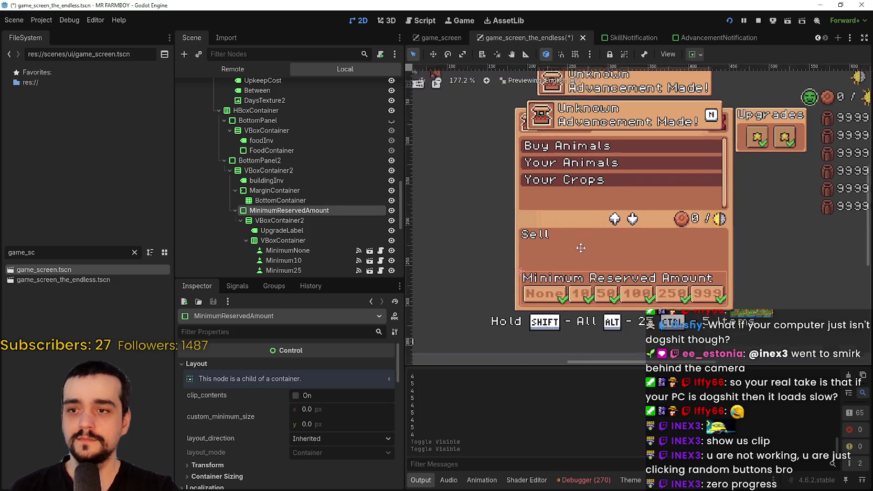
pyautogui.click(429, 38)
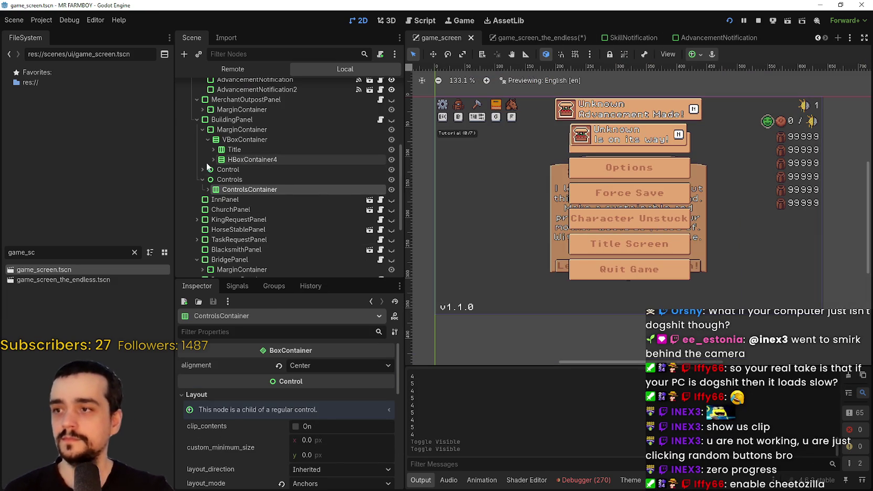
pyautogui.click(213, 159)
pyautogui.scroll(-5, 215, 169)
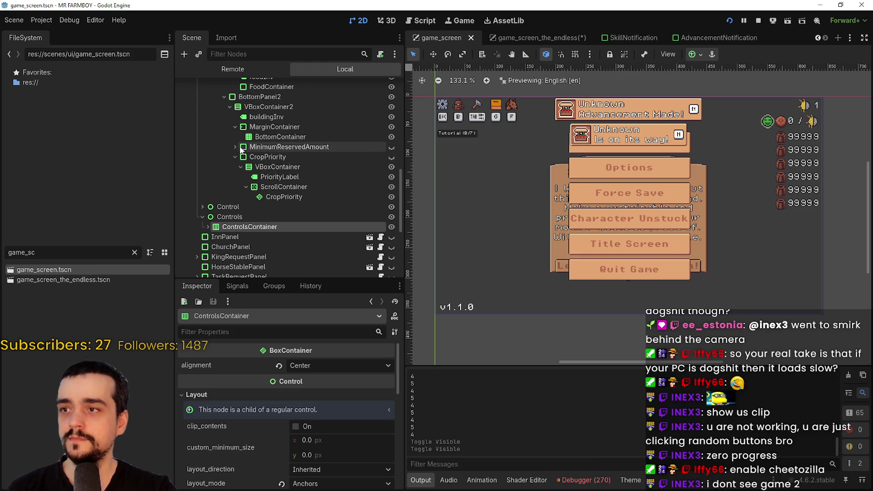
pyautogui.click(261, 148)
pyautogui.click(234, 147)
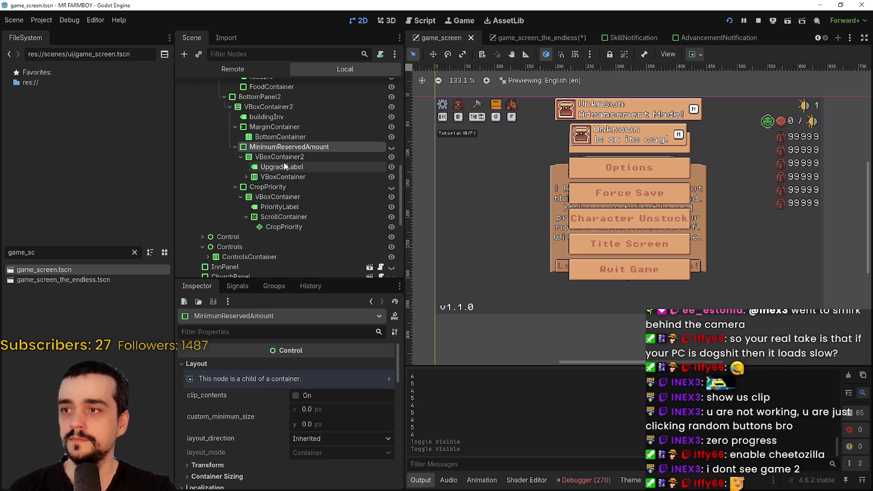
pyautogui.rightClick(255, 146)
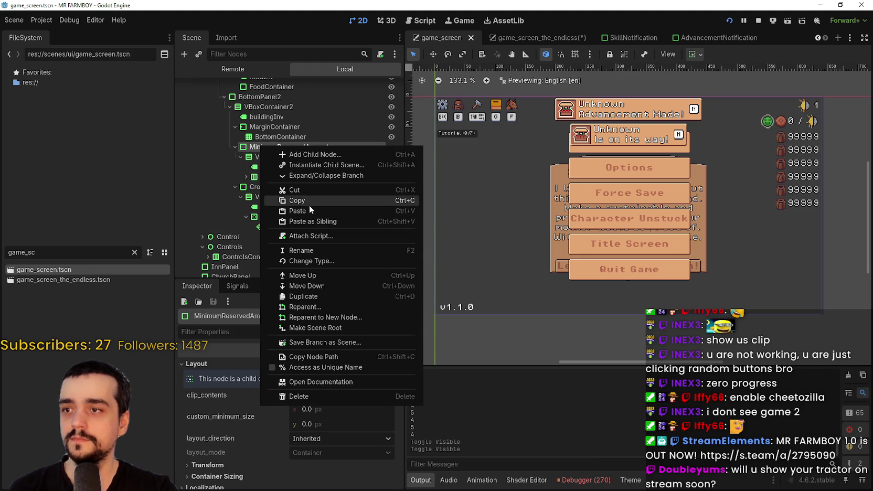
pyautogui.click(309, 205)
pyautogui.click(246, 177)
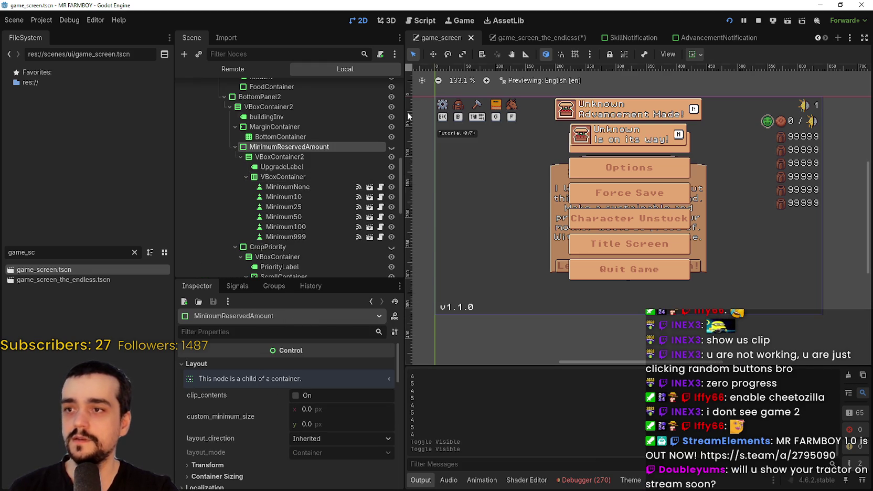
pyautogui.scroll(3, 330, 166)
pyautogui.scroll(5, 330, 165)
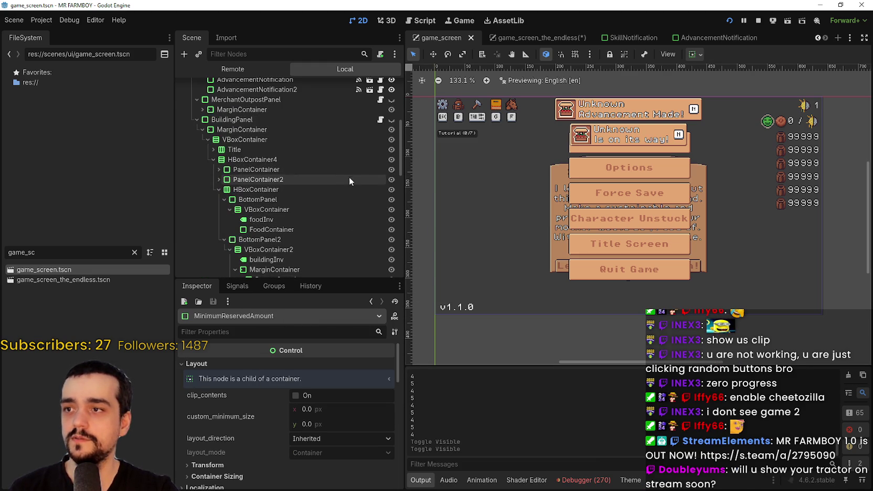
# - Turn on visibility for BuildingPanel and MinimumReservedAmount in game_screen
pyautogui.click(391, 120)
pyautogui.scroll(-6, 355, 194)
pyautogui.click(391, 173)
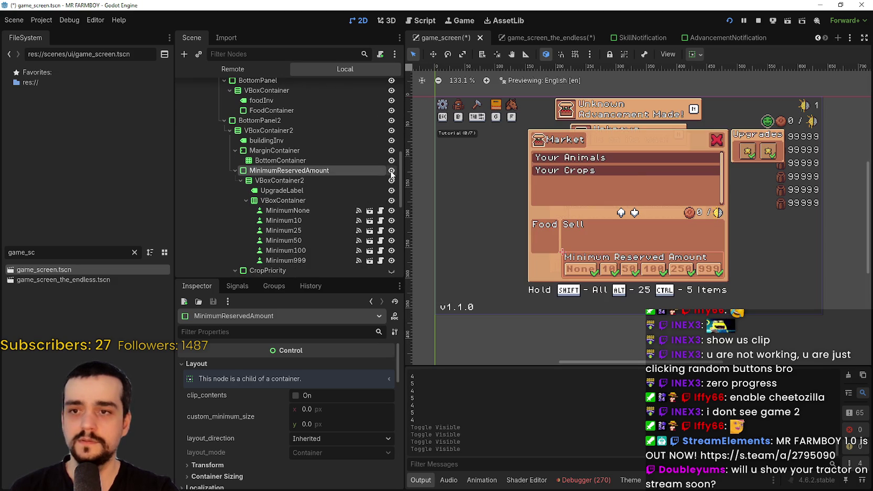
pyautogui.scroll(5, 633, 275)
pyautogui.scroll(3, 643, 272)
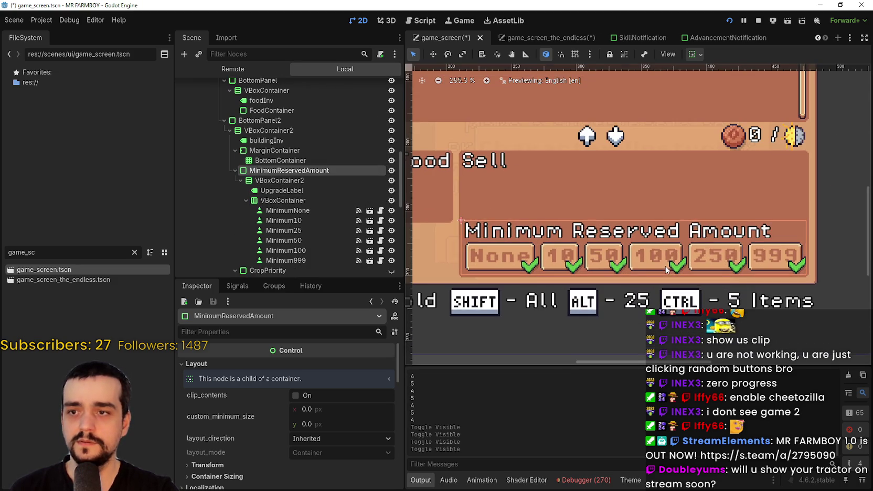
pyautogui.scroll(1, 502, 255)
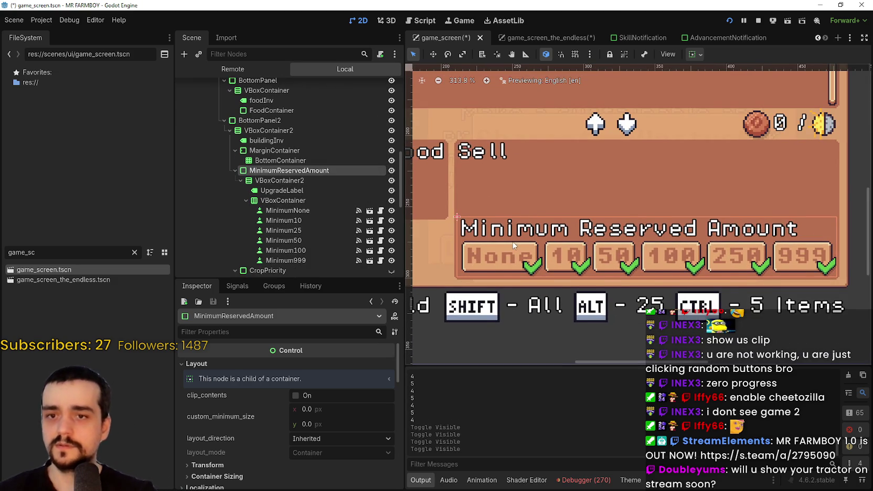
pyautogui.scroll(-1, 516, 249)
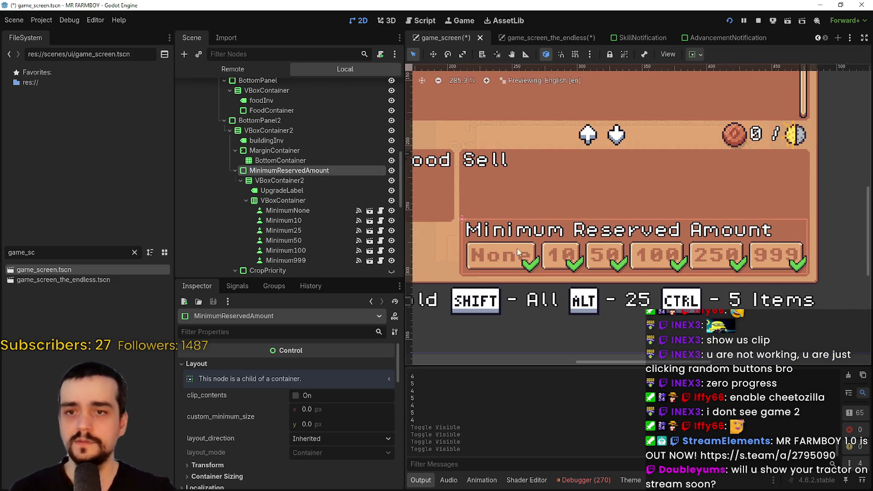
# - In game_screen_the_endless, raise the Minimum buttons VBoxContainer separation override to 2 and save
pyautogui.click(531, 40)
pyautogui.scroll(-5, 630, 294)
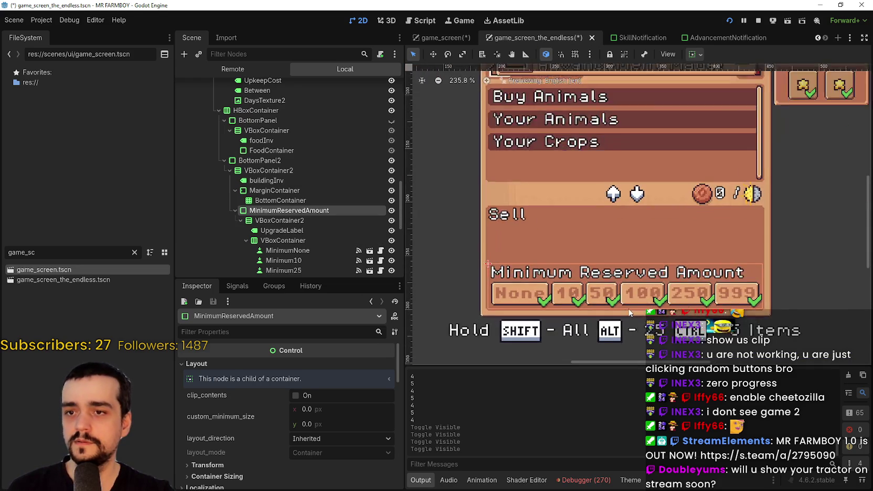
pyautogui.scroll(-1, 627, 257)
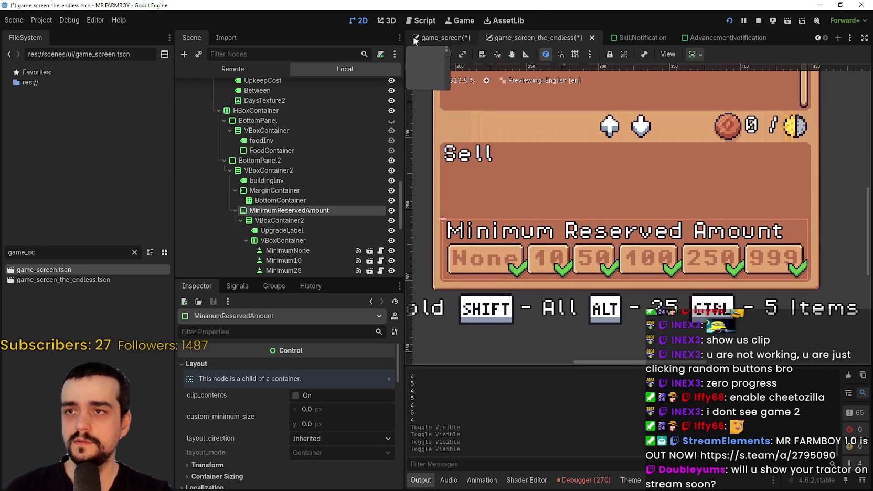
pyautogui.click(427, 38)
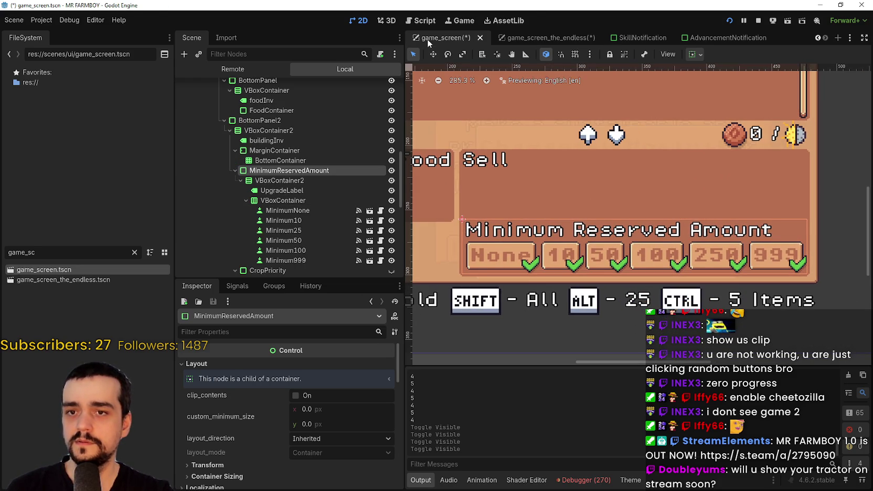
pyautogui.click(523, 39)
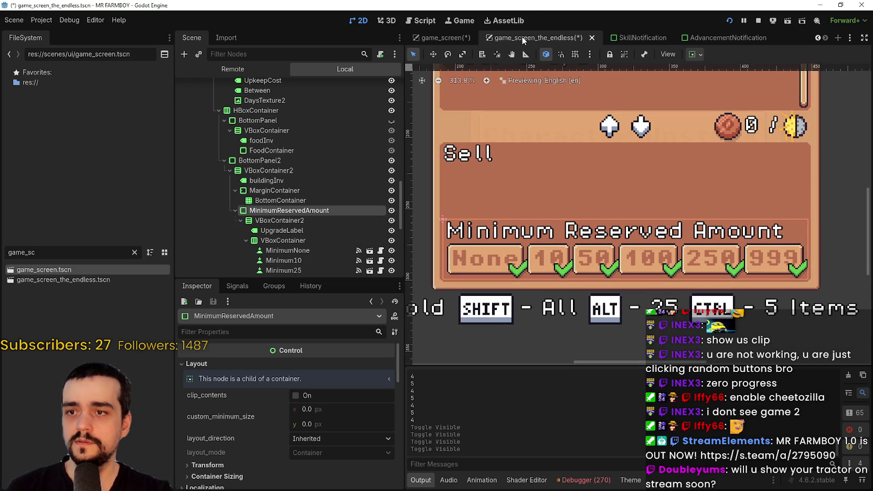
pyautogui.click(442, 39)
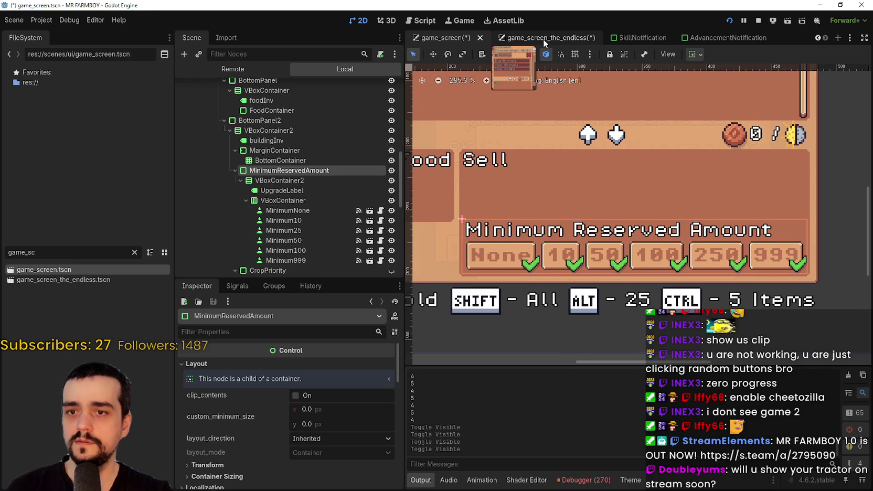
pyautogui.click(543, 39)
pyautogui.scroll(-3, 294, 237)
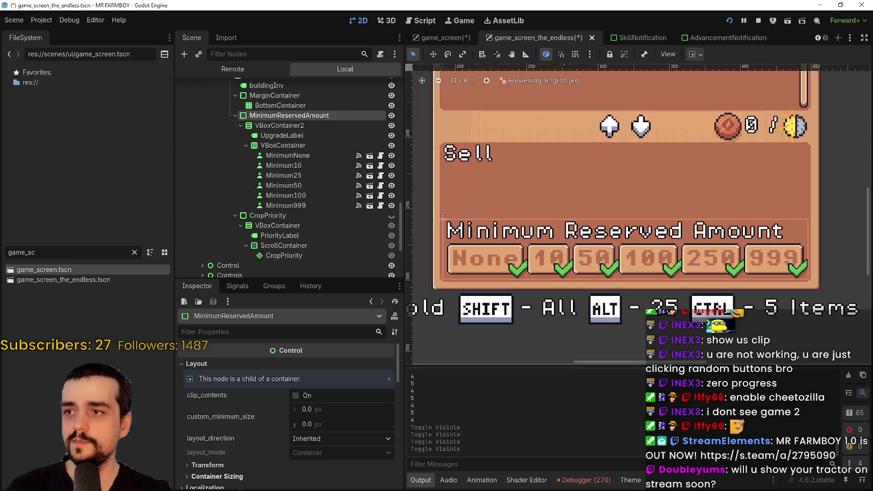
pyautogui.click(273, 149)
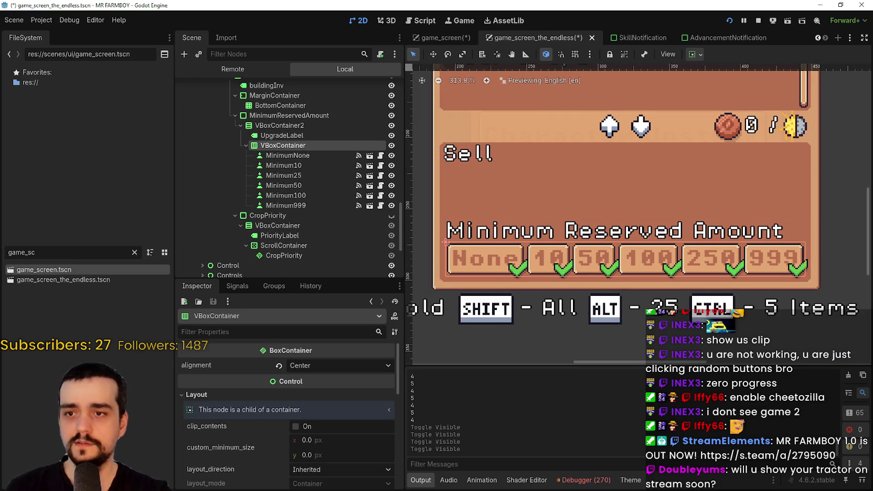
pyautogui.scroll(-5, 277, 465)
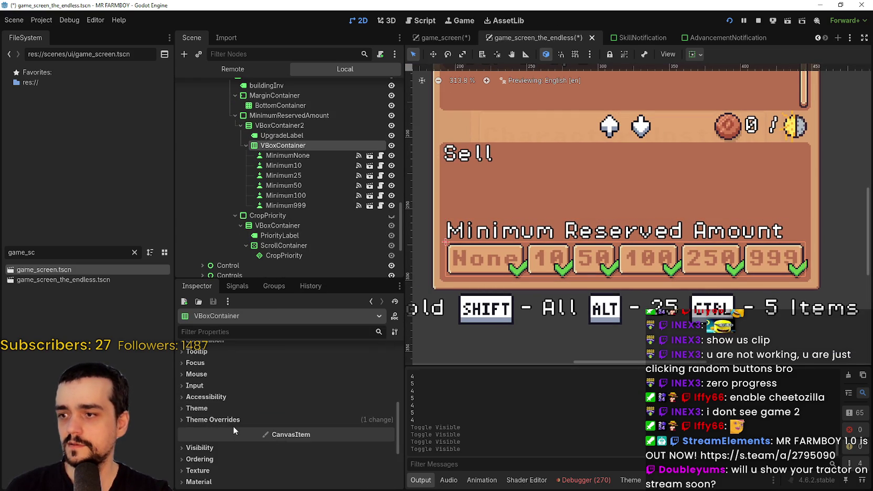
pyautogui.click(229, 429)
pyautogui.click(388, 439)
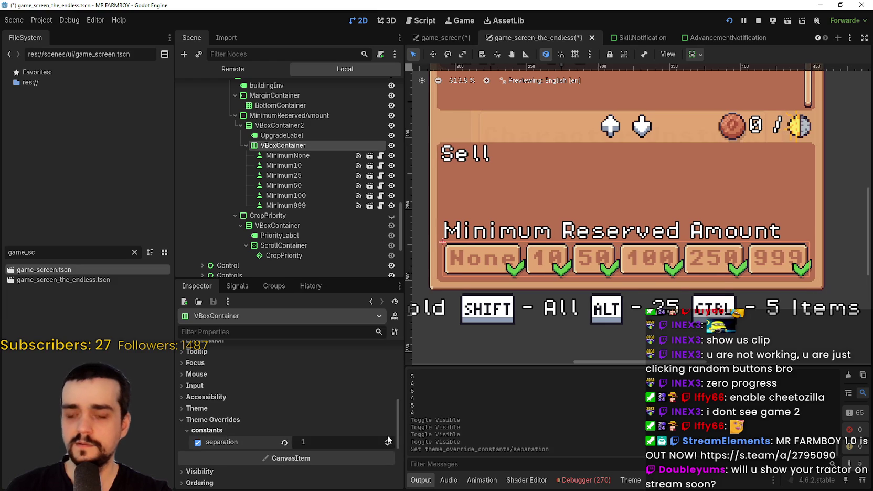
pyautogui.click(388, 441)
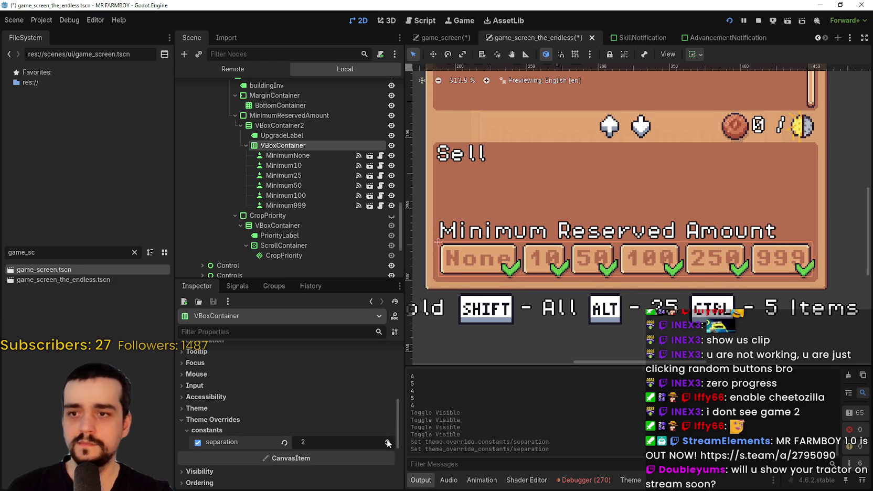
pyautogui.hotkey('ctrl', 's')
# - In game_screen, hide the MinimumReservedAmount and BuildingPanel nodes and save the scene
pyautogui.scroll(-5, 511, 194)
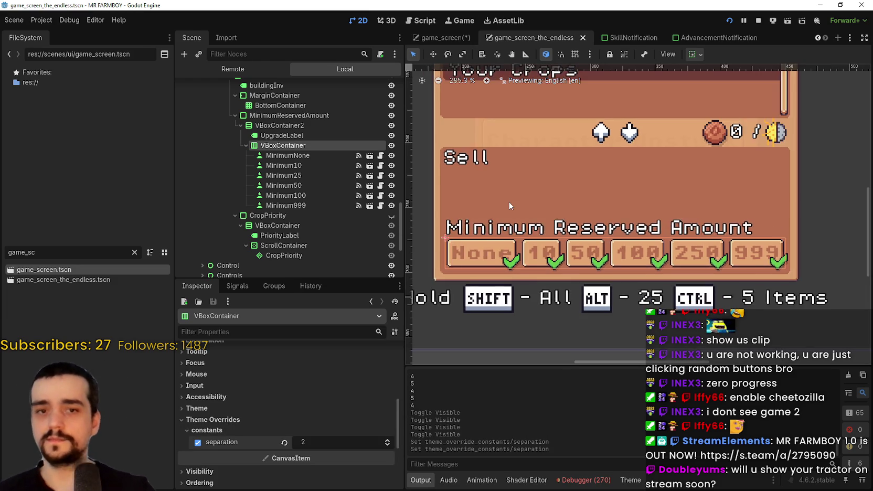
pyautogui.scroll(-1, 509, 197)
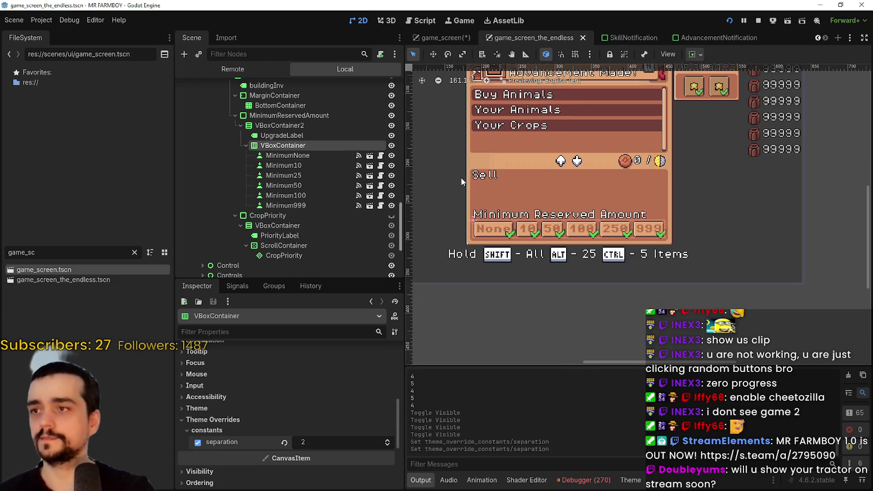
pyautogui.doubleClick(290, 115)
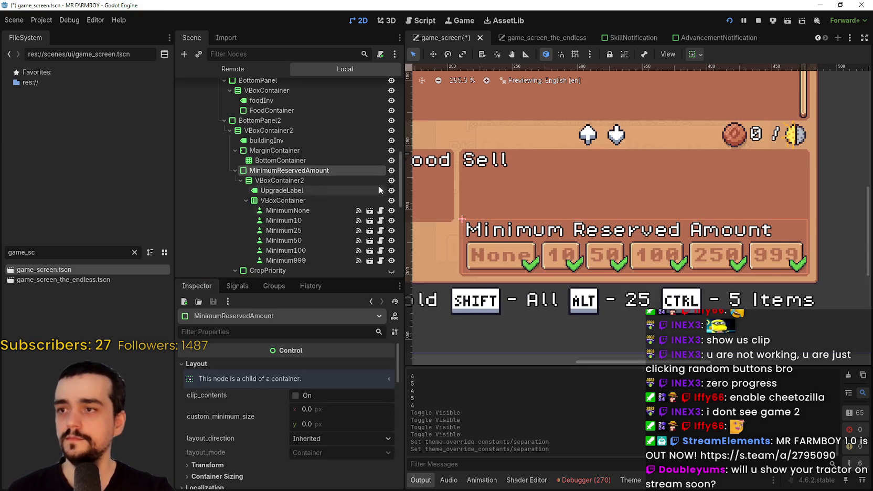
pyautogui.click(391, 171)
pyautogui.scroll(-2, 486, 208)
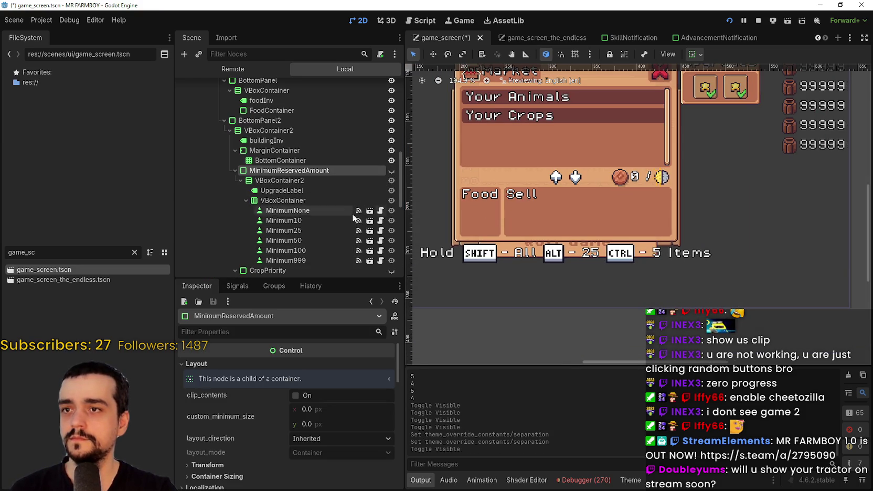
pyautogui.scroll(5, 357, 212)
pyautogui.click(391, 120)
pyautogui.hotkey('ctrl', 's')
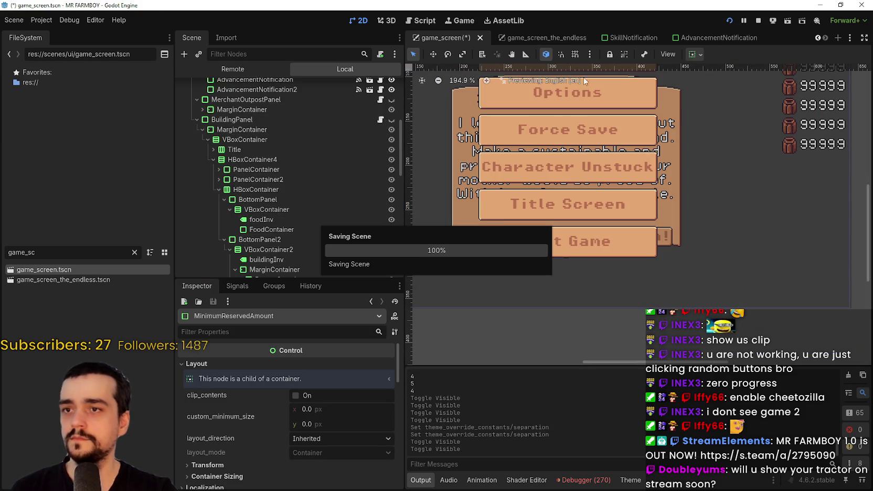
# - Switch to game_screen_the_endless, hide its BuildingPanel node, and save the scene
pyautogui.click(536, 37)
pyautogui.scroll(-2, 537, 175)
pyautogui.hotkey('ctrl', 's')
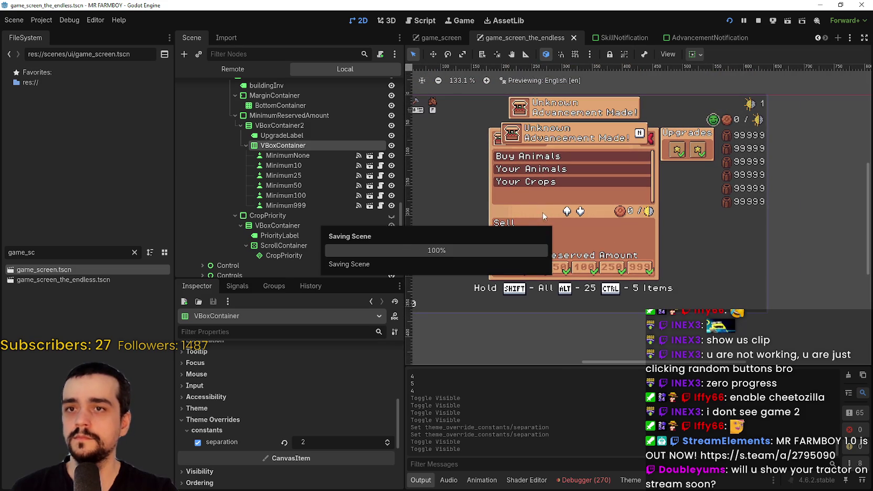
pyautogui.scroll(3, 351, 151)
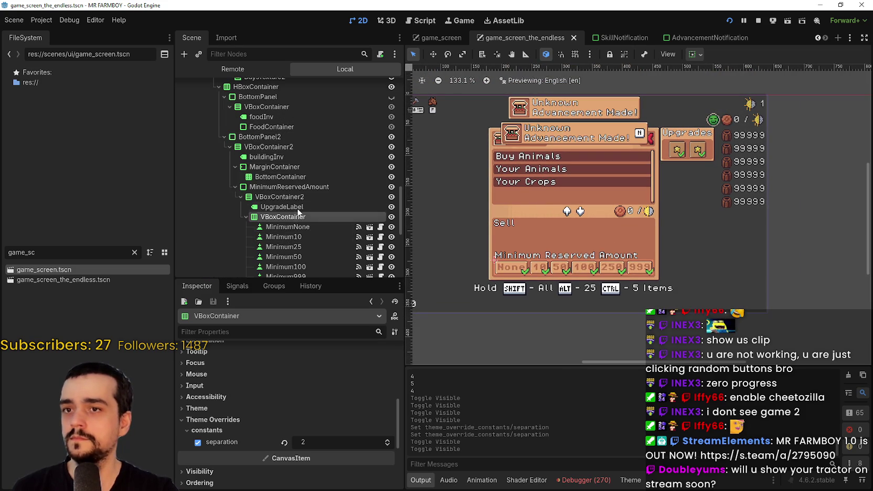
pyautogui.scroll(10, 293, 150)
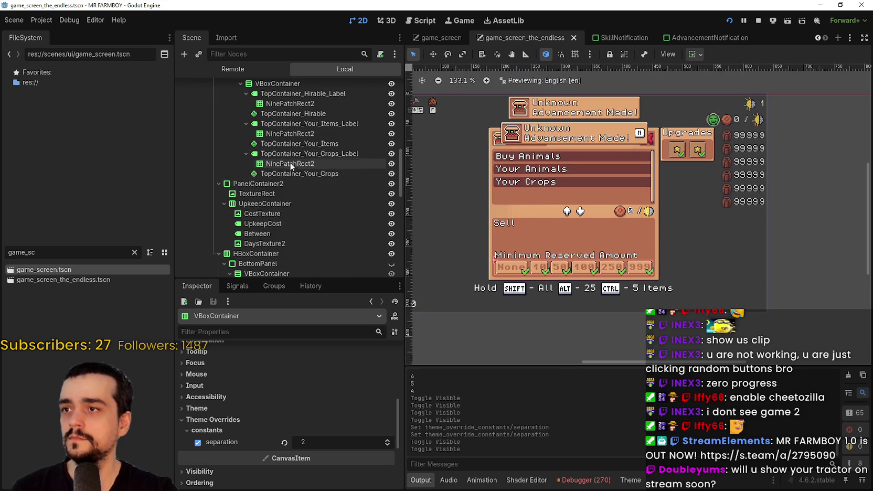
pyautogui.scroll(5, 284, 157)
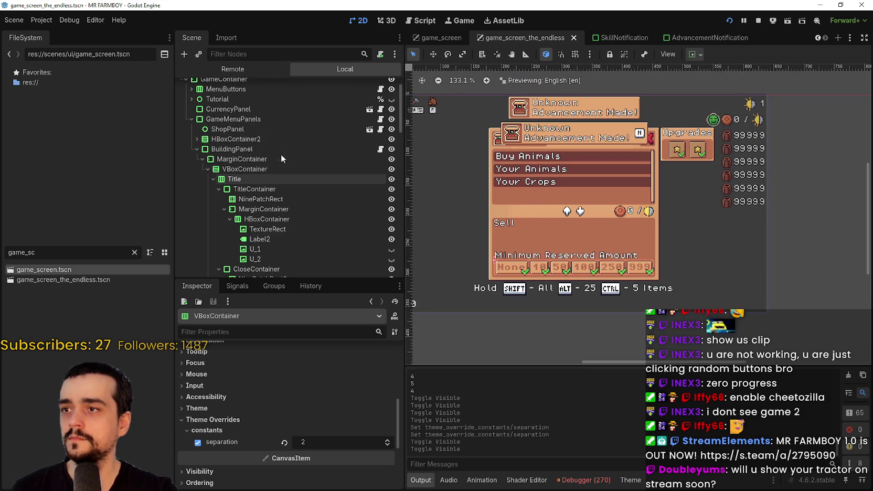
pyautogui.click(390, 150)
pyautogui.hotkey('ctrl', 's')
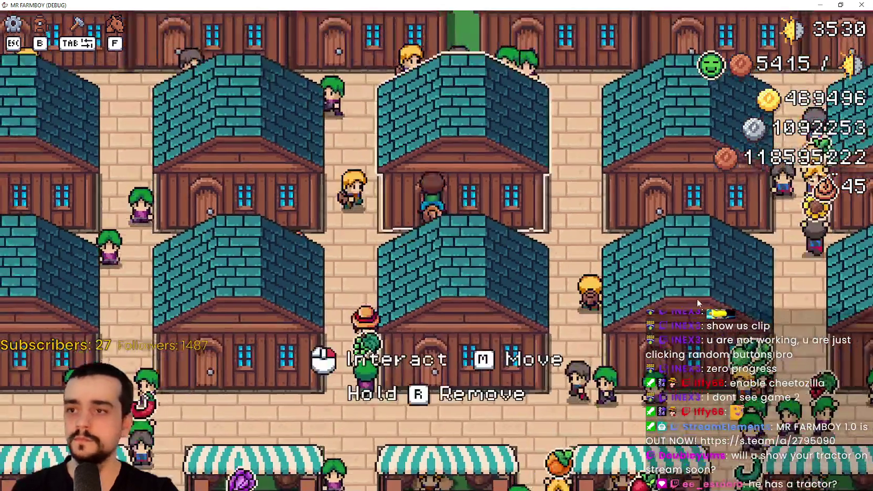
# - Open and close several Warehouse panels in the running game, scrolling their inventories
pyautogui.click(687, 282)
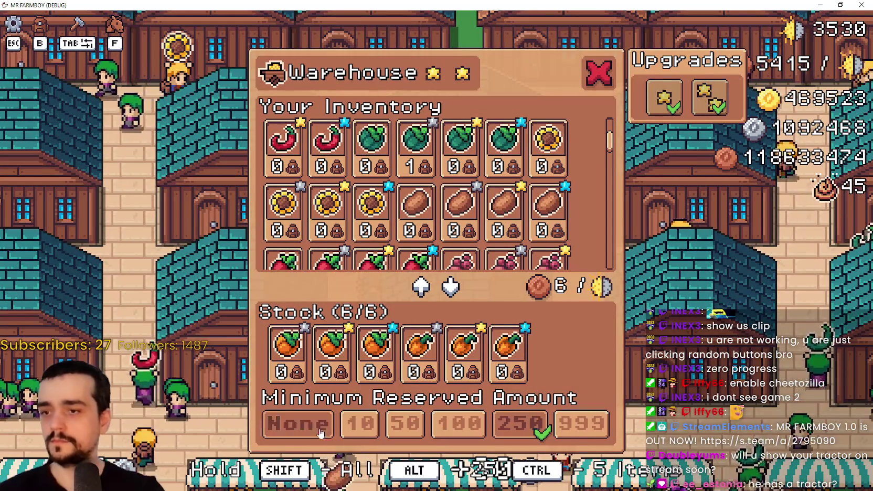
pyautogui.press('Escape')
pyautogui.click(617, 287)
pyautogui.scroll(-2, 512, 205)
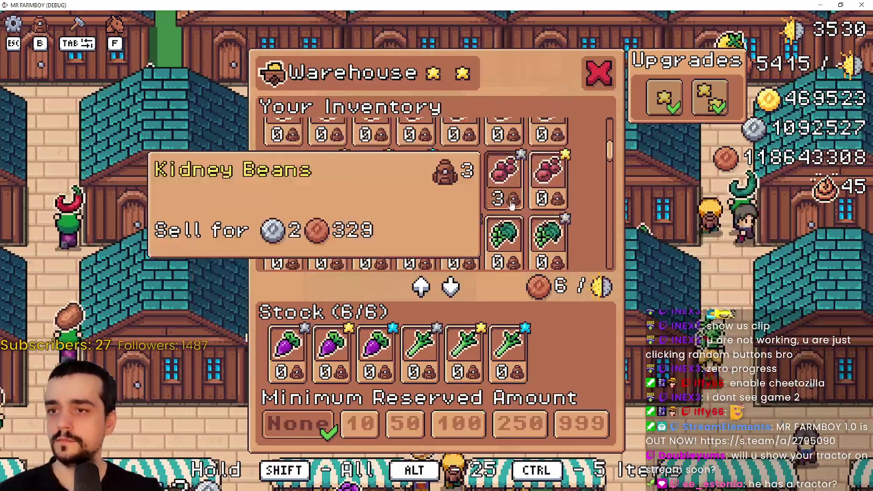
pyautogui.press('Escape')
pyautogui.click(602, 269)
pyautogui.scroll(-3, 462, 218)
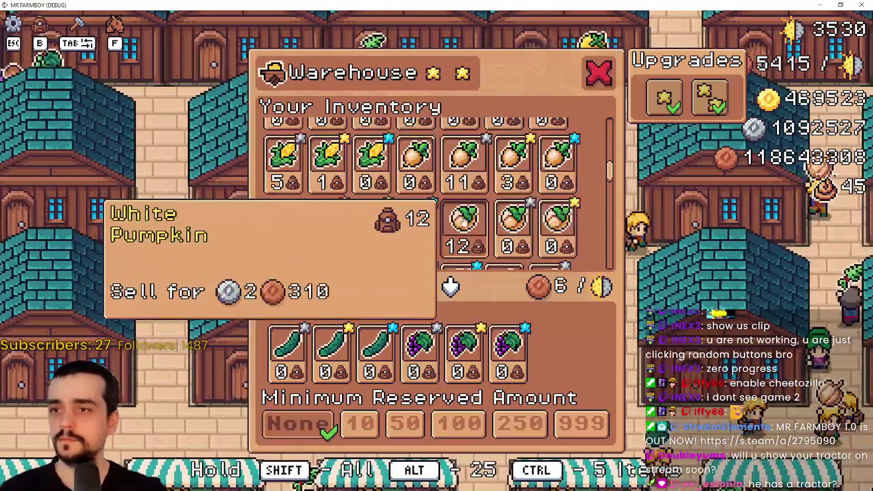
pyautogui.scroll(-1, 465, 213)
pyautogui.press('Escape')
pyautogui.click(433, 265)
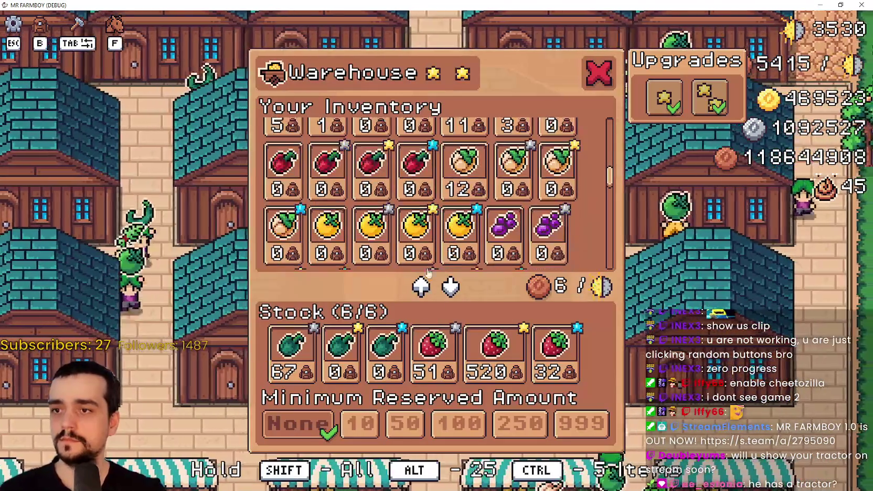
pyautogui.press('Escape')
pyautogui.click(654, 316)
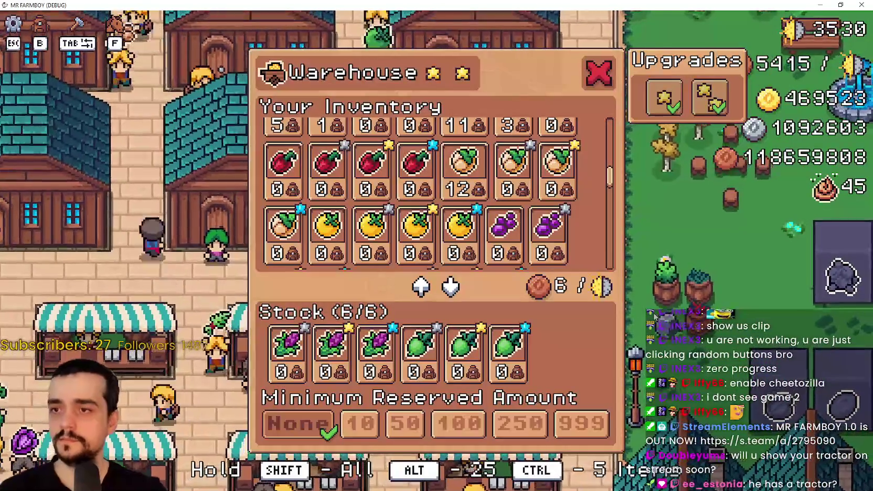
pyautogui.press('Escape')
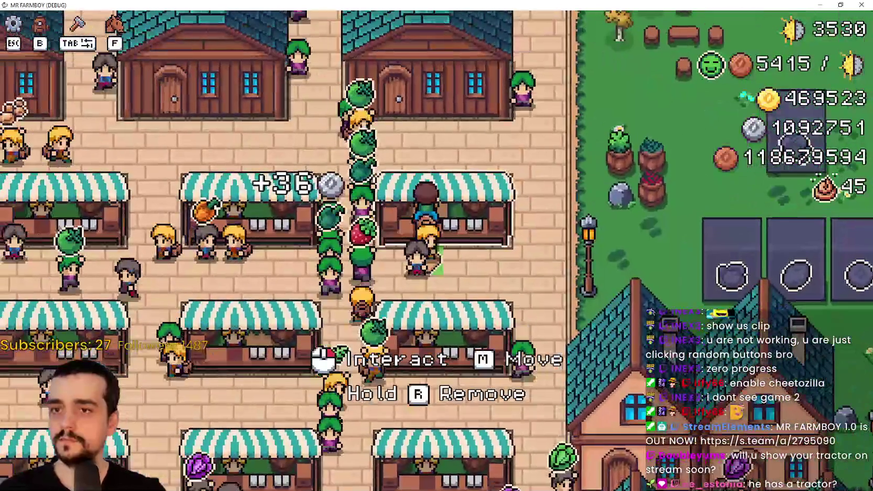
# - Check the Market stall panel, close it, and ride right toward the fountain
pyautogui.click(321, 353)
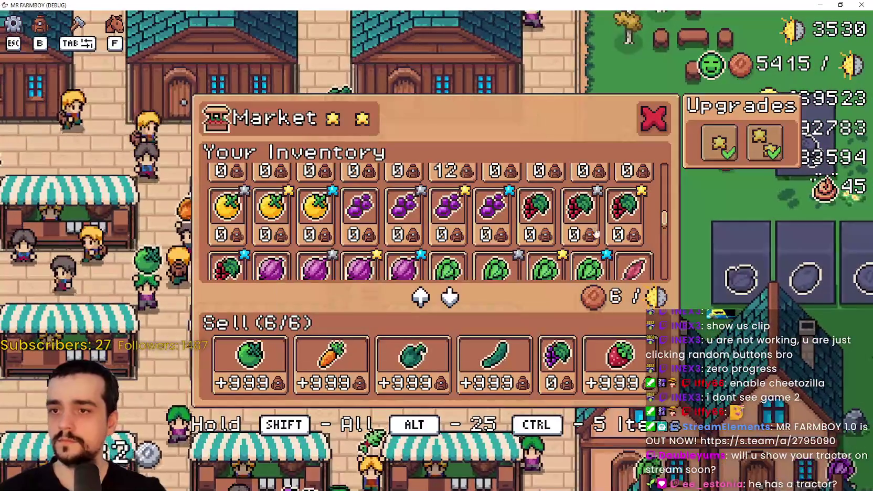
pyautogui.scroll(-1, 273, 210)
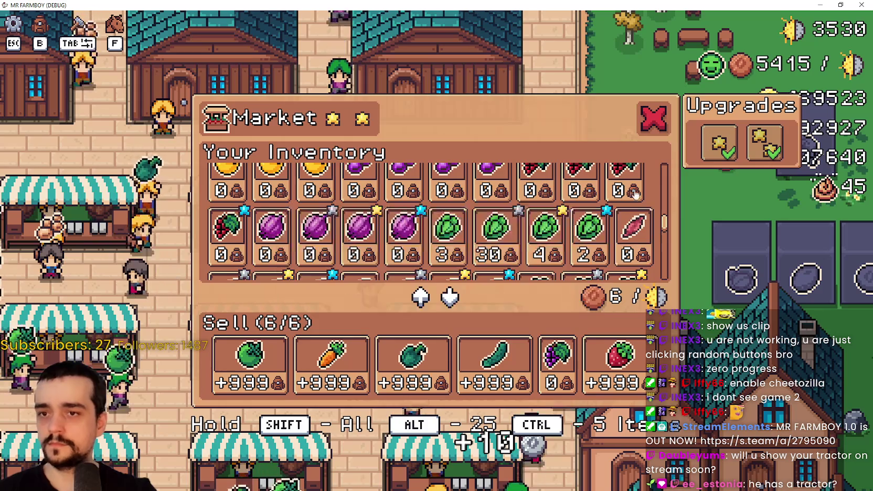
pyautogui.press('Escape')
pyautogui.press('d')
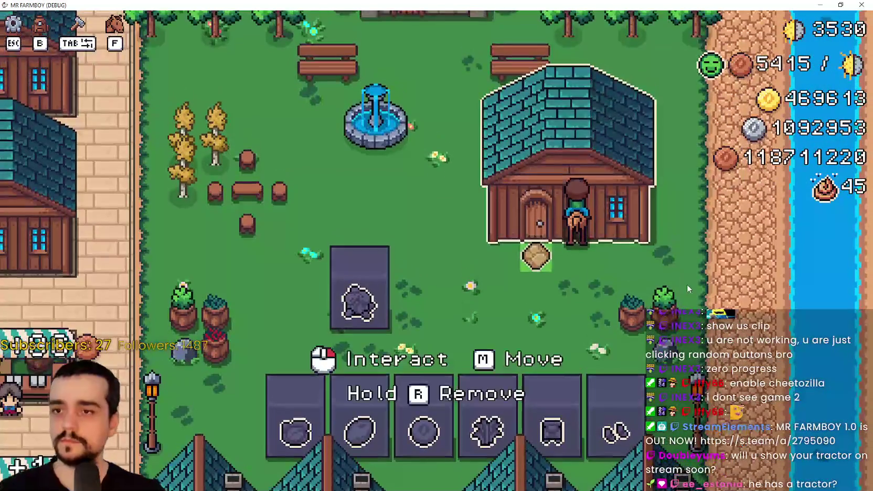
# - Glance at a warehouse and the Villager Buy Obelisk panel, then ride across the farm fields
pyautogui.click(685, 283)
pyautogui.press('Escape')
pyautogui.press('a')
pyautogui.scroll(-3, 627, 275)
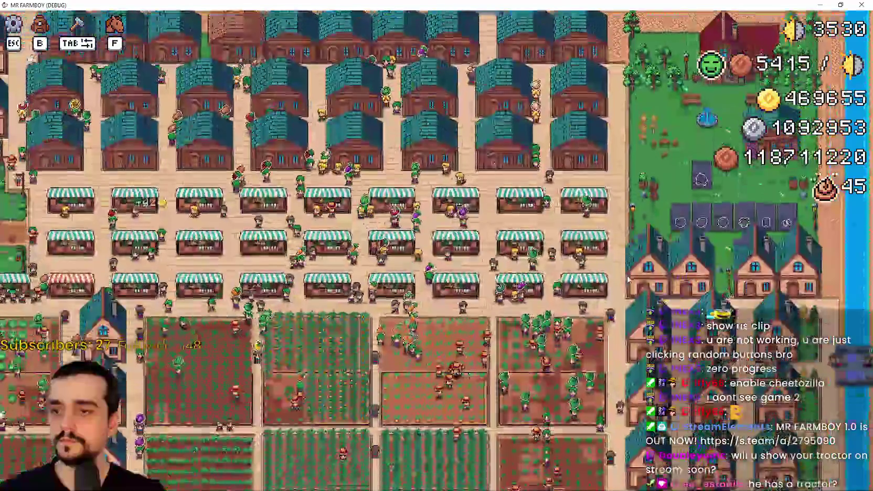
pyautogui.scroll(3, 627, 275)
pyautogui.click(631, 275)
pyautogui.press('s')
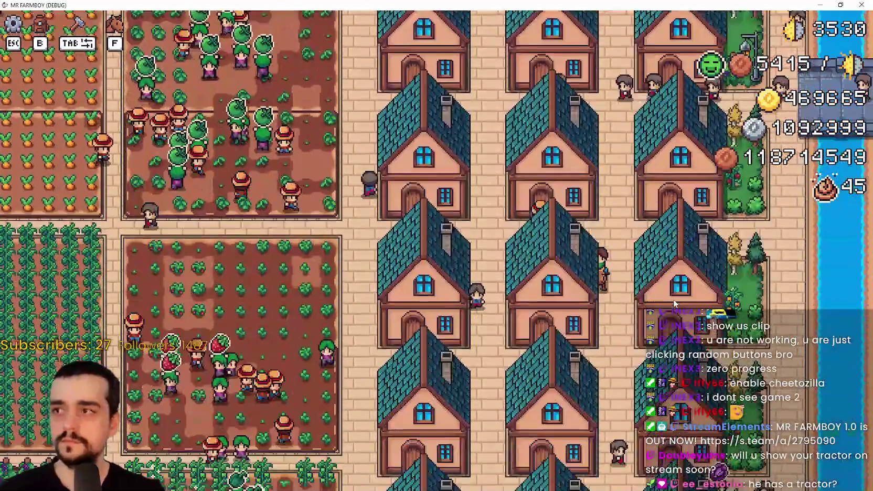
pyautogui.press('s')
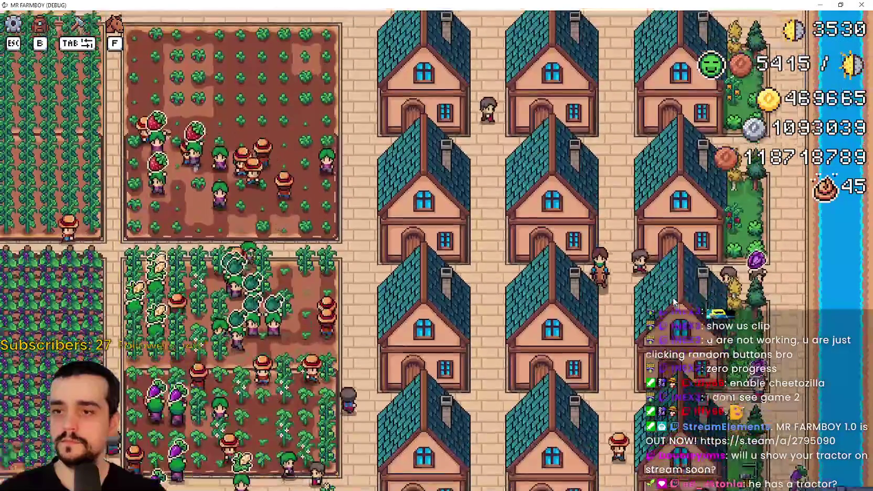
pyautogui.press('s')
pyautogui.press('a')
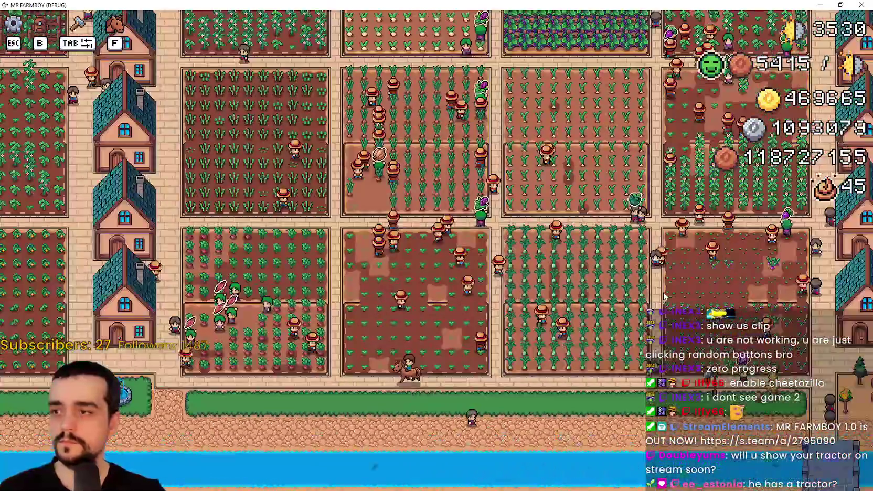
pyautogui.press('a')
pyautogui.press('w')
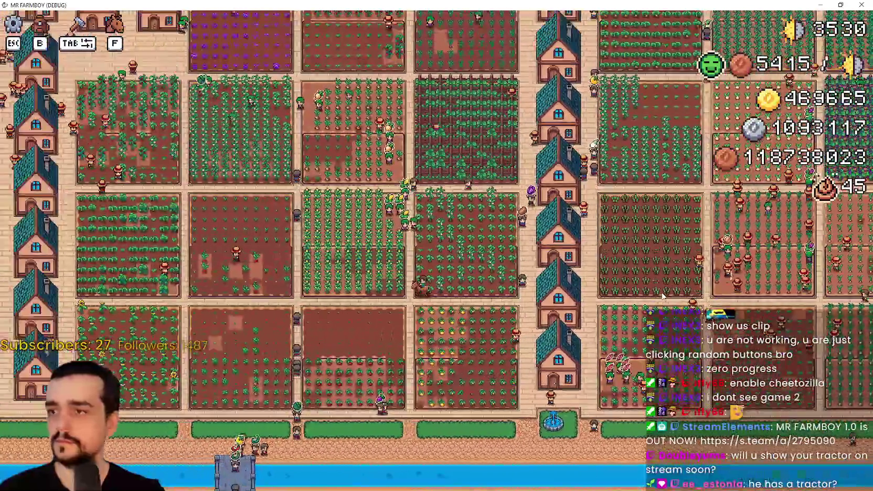
pyautogui.scroll(-3, 662, 297)
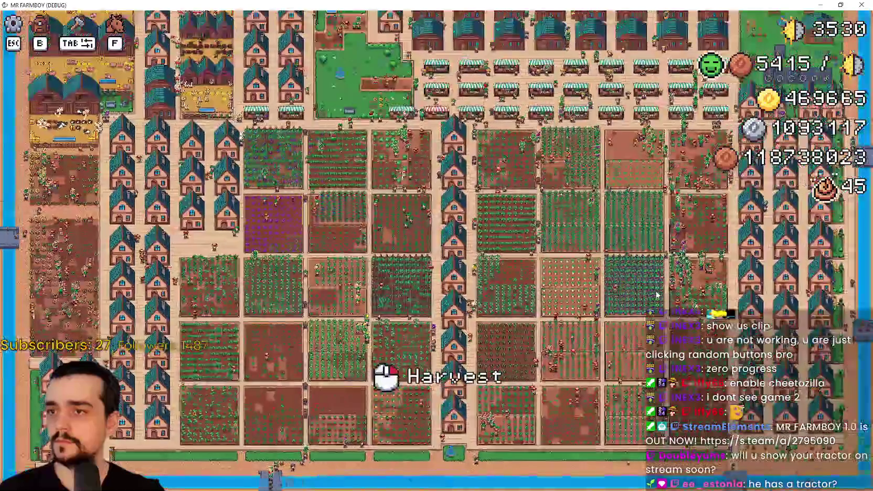
pyautogui.scroll(5, 409, 367)
# - Browse the Crafting panel's Decorations and Signs categories, then close it
pyautogui.press('Tab')
pyautogui.press('w')
pyautogui.click(99, 144)
pyautogui.click(151, 144)
pyautogui.press('Escape')
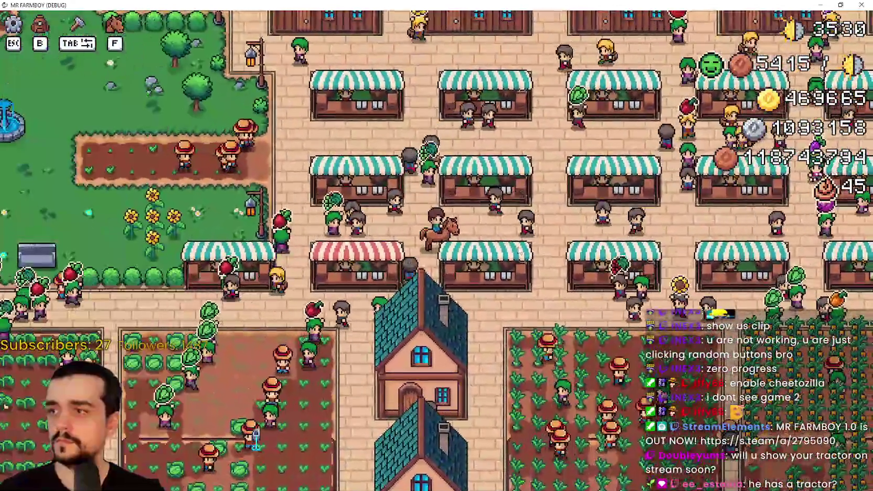
pyautogui.scroll(-5, 518, 251)
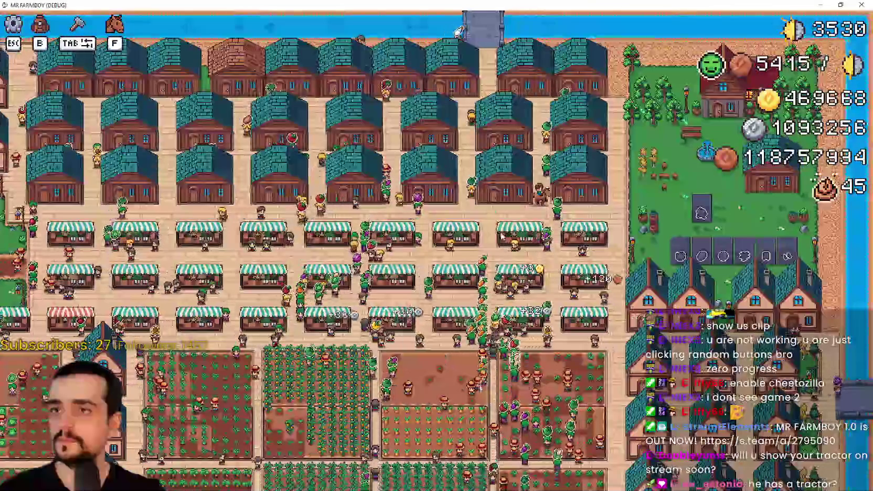
pyautogui.scroll(5, 648, 206)
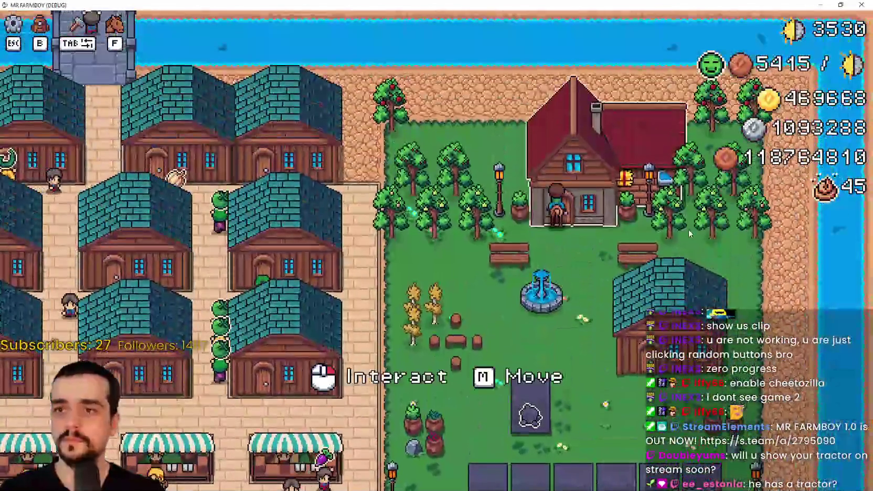
# - View the Player House Horse and Farm Tools advancements, go back, and minimize the game
pyautogui.click(689, 234)
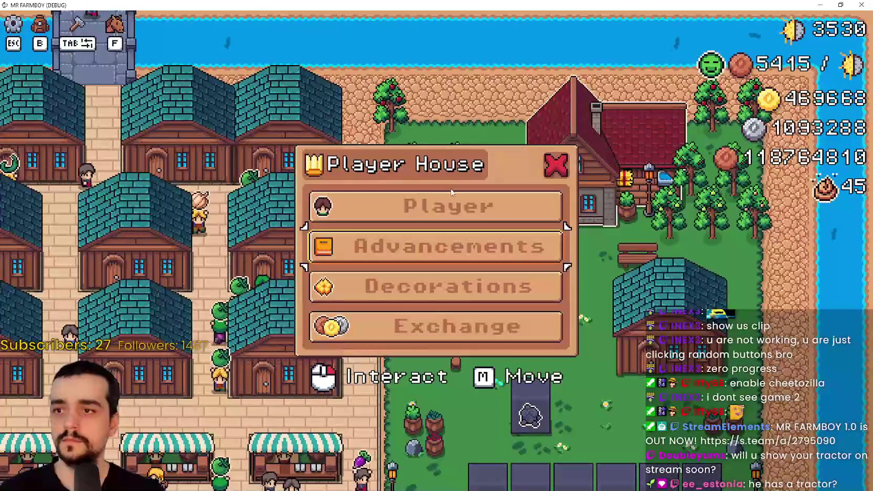
pyautogui.click(452, 246)
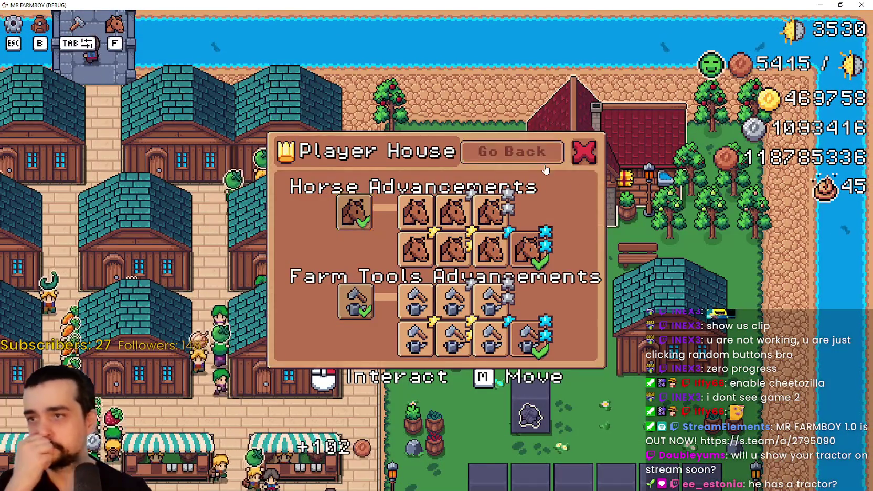
pyautogui.click(512, 152)
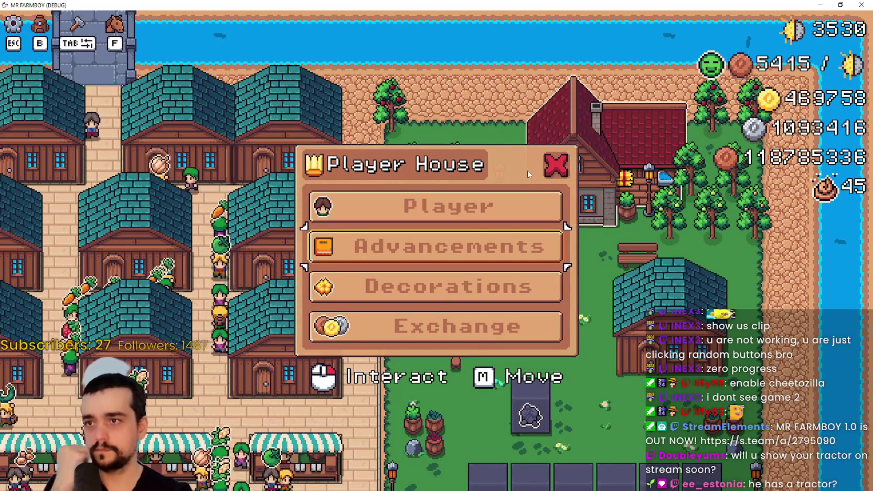
pyautogui.click(824, 5)
pyautogui.scroll(-2, 250, 195)
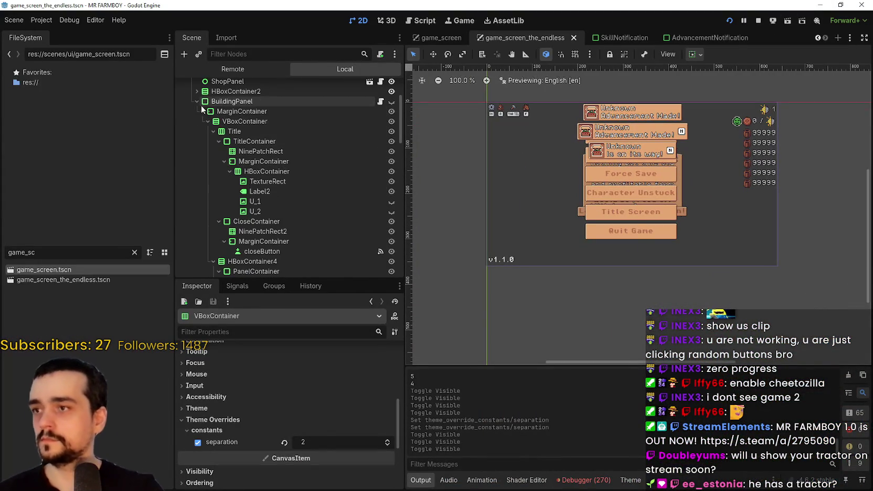
# - Select InventoryPanel in the editor, then return to the game and browse the Stats & Inventory items
pyautogui.click(201, 107)
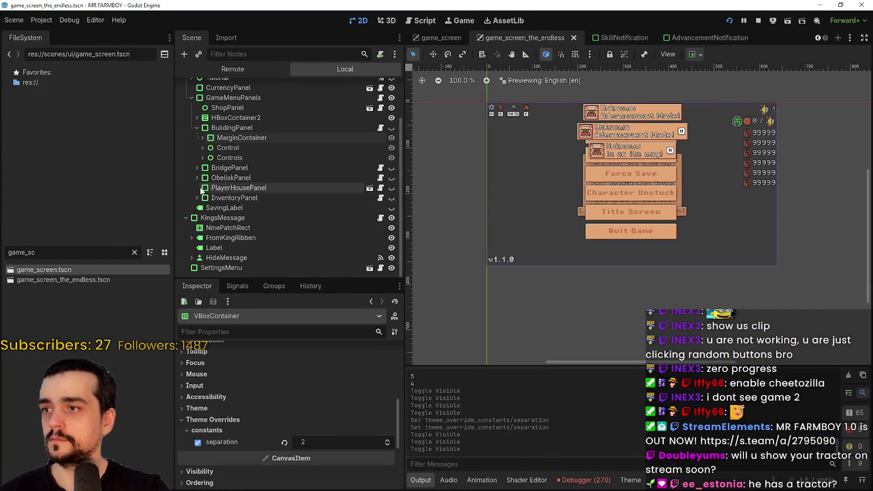
pyautogui.click(257, 198)
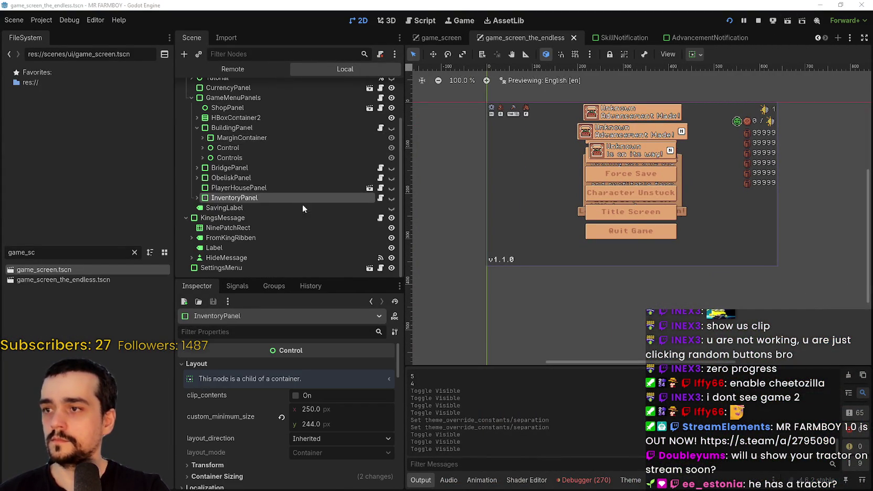
pyautogui.hotkey('alt', 'Tab')
pyautogui.press('Escape')
pyautogui.press('b')
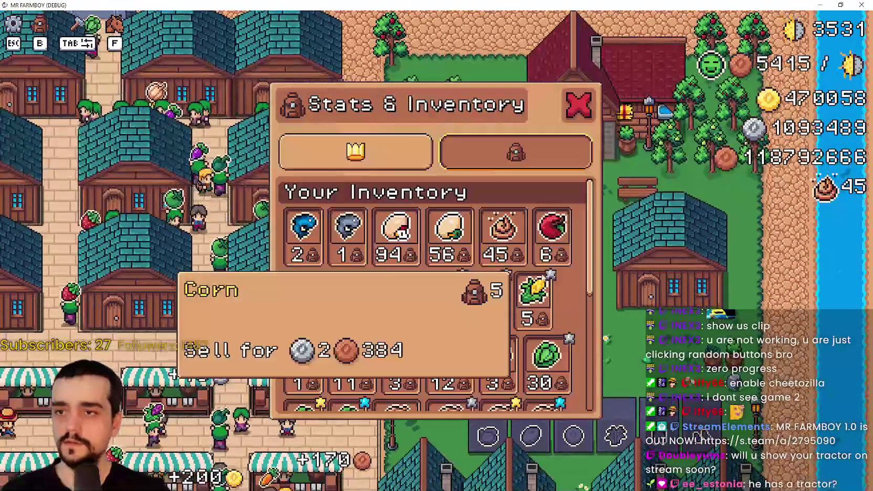
pyautogui.scroll(-3, 503, 265)
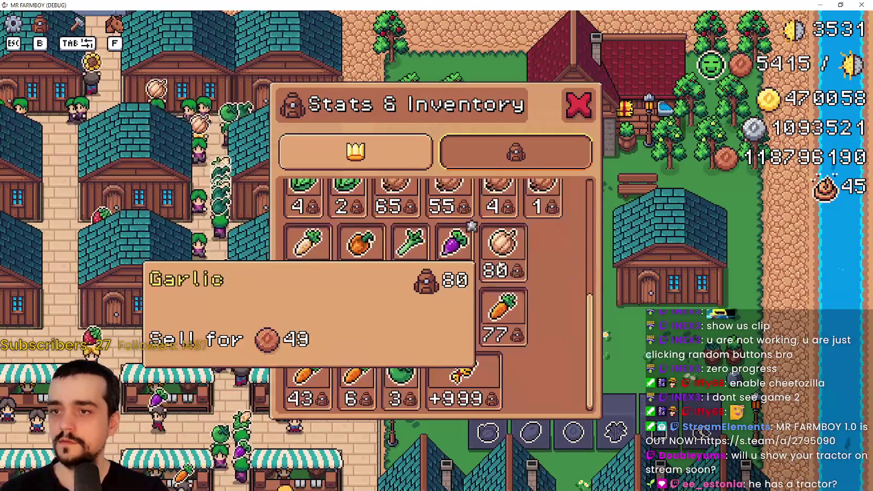
pyautogui.scroll(5, 488, 315)
pyautogui.scroll(-1, 465, 261)
pyautogui.scroll(-2, 473, 326)
pyautogui.scroll(5, 431, 283)
# - Review the stats page listing coins, buildings built, hired workers and herds
pyautogui.click(367, 154)
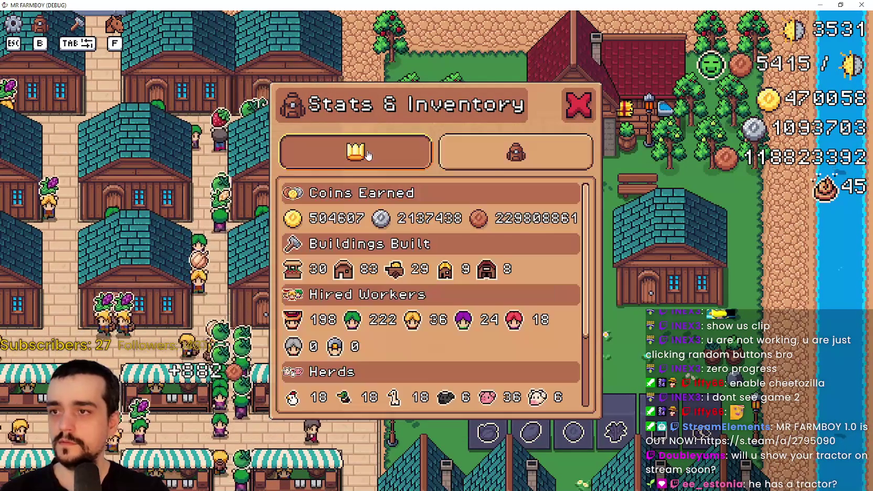
pyautogui.scroll(-2, 350, 339)
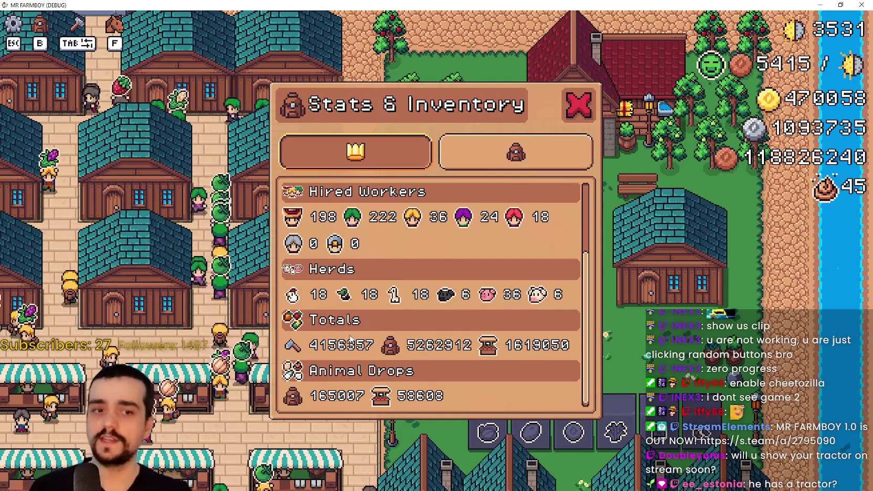
pyautogui.scroll(2, 362, 325)
pyautogui.scroll(-2, 383, 303)
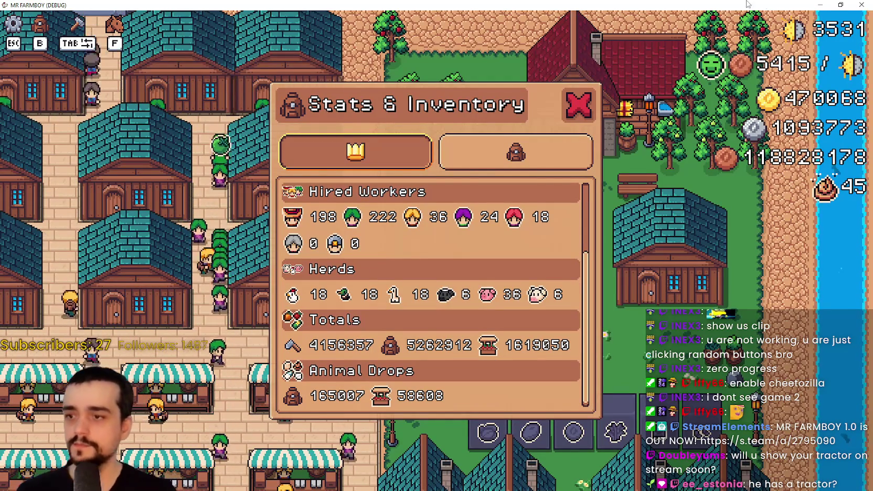
pyautogui.scroll(2, 735, 19)
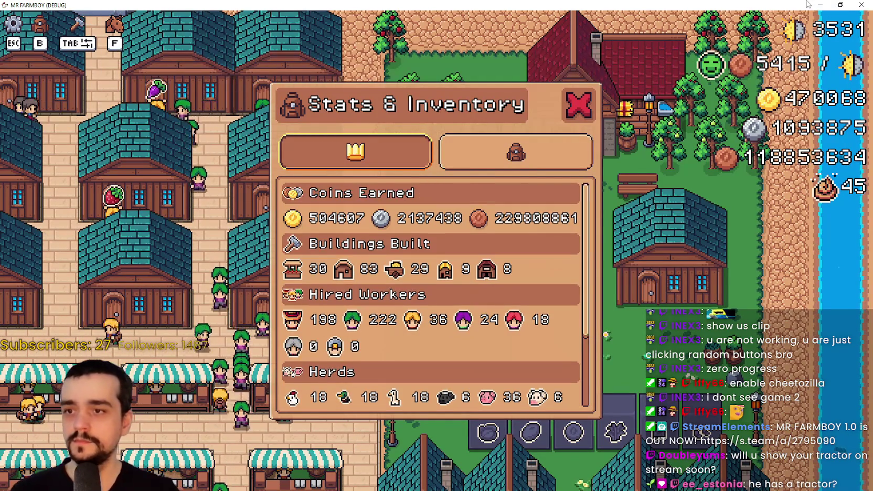
pyautogui.doubleClick(750, 4)
# - Stop the game with F8, toggle PlayerHousePanel's visibility on and off, and show InventoryPanel
pyautogui.scroll(-2, 500, 254)
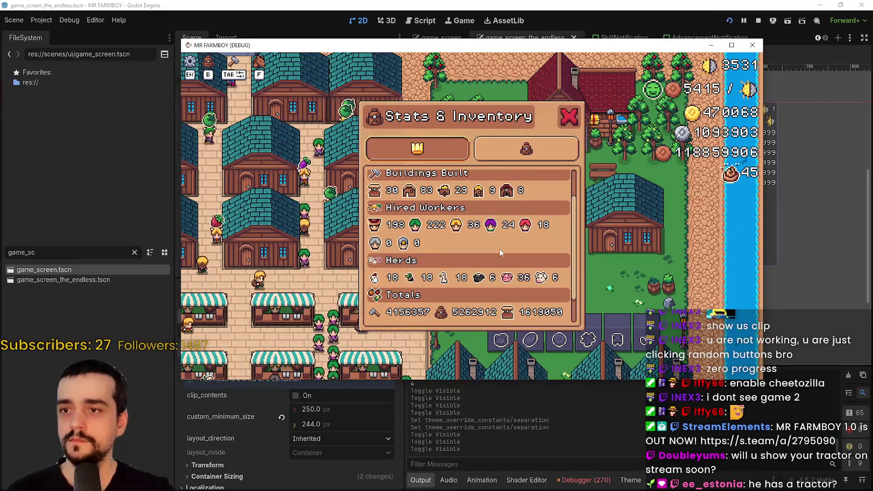
pyautogui.press('F8')
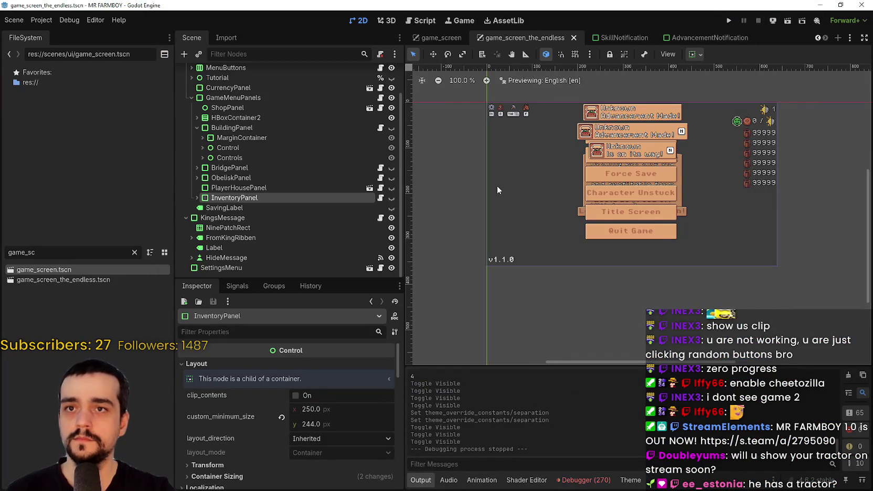
pyautogui.scroll(1, 496, 184)
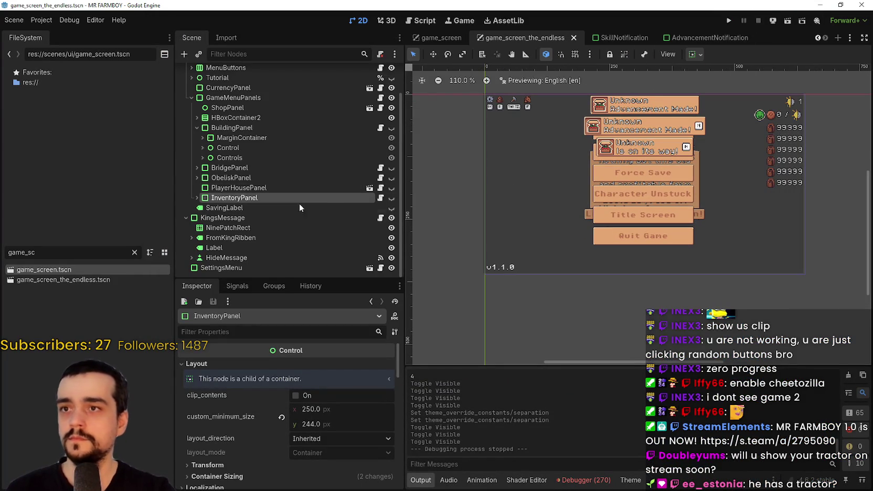
pyautogui.click(205, 190)
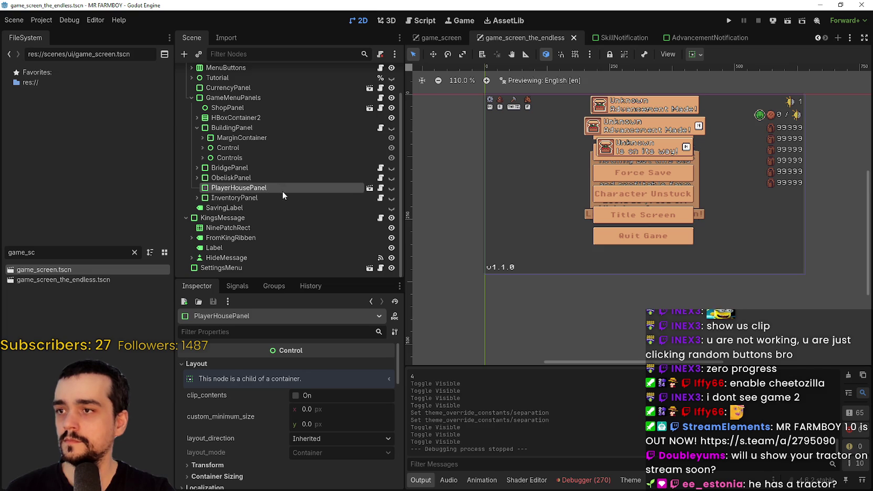
pyautogui.click(392, 188)
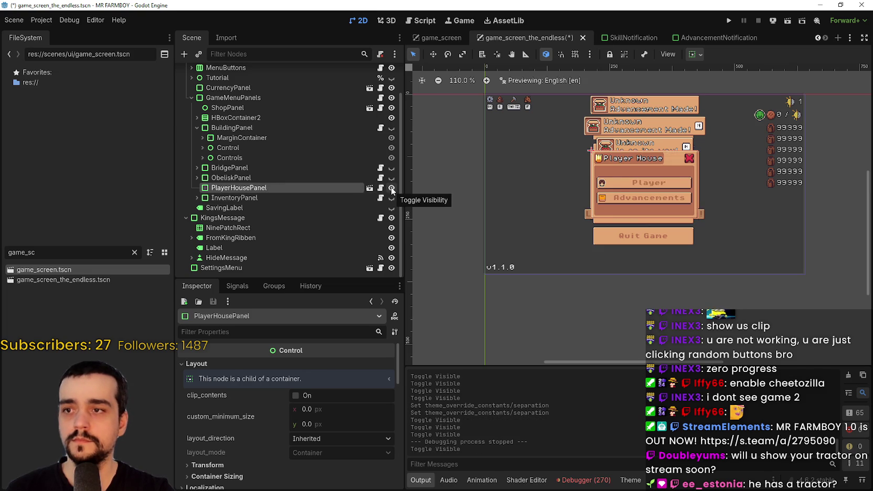
pyautogui.click(392, 188)
pyautogui.click(333, 198)
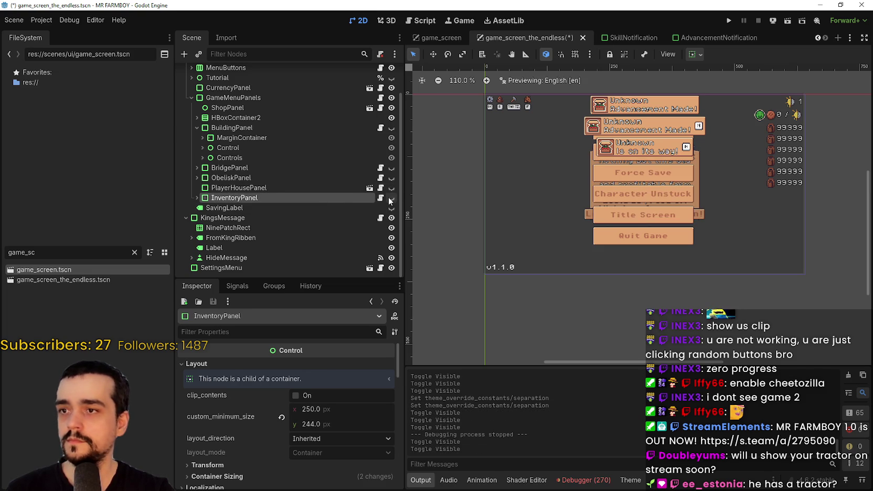
pyautogui.click(391, 198)
# - Expand InventoryPanel and browse its Title, StatsContainer and InventoryContainer branches
pyautogui.keyDown('shift'); pyautogui.click(197, 198); pyautogui.keyUp('shift')
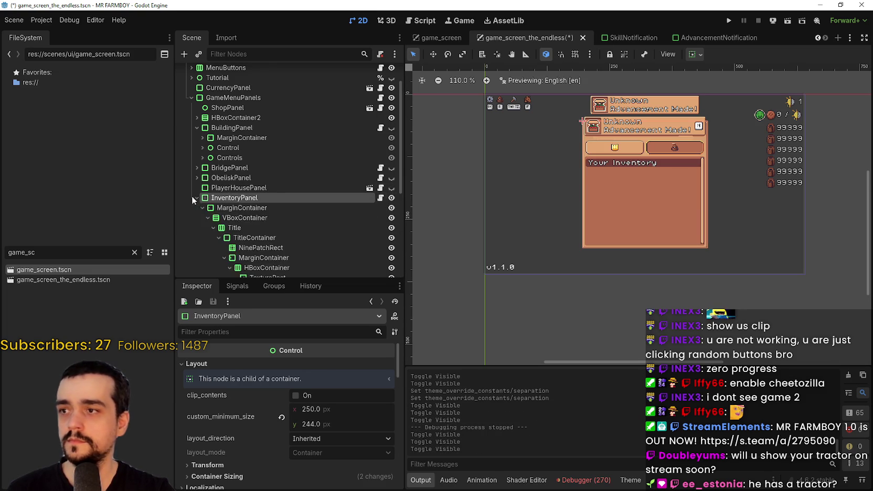
pyautogui.scroll(-2, 228, 226)
pyautogui.click(213, 176)
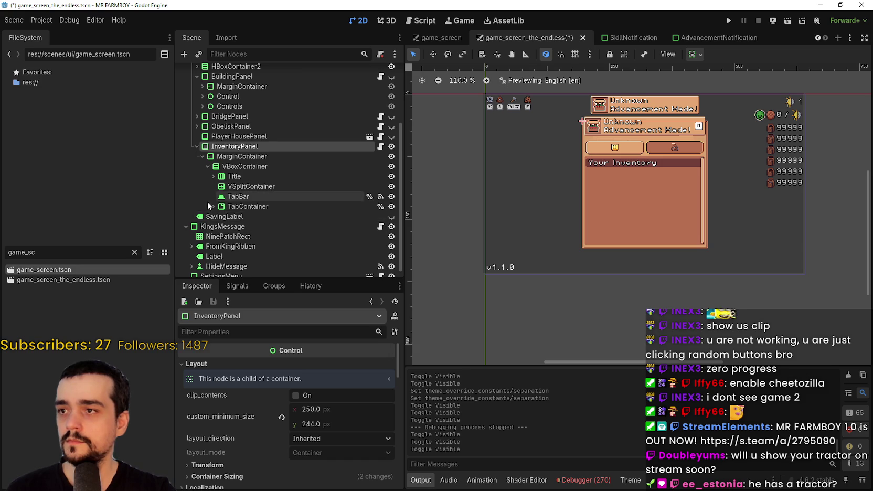
pyautogui.scroll(-1, 219, 214)
pyautogui.click(219, 190)
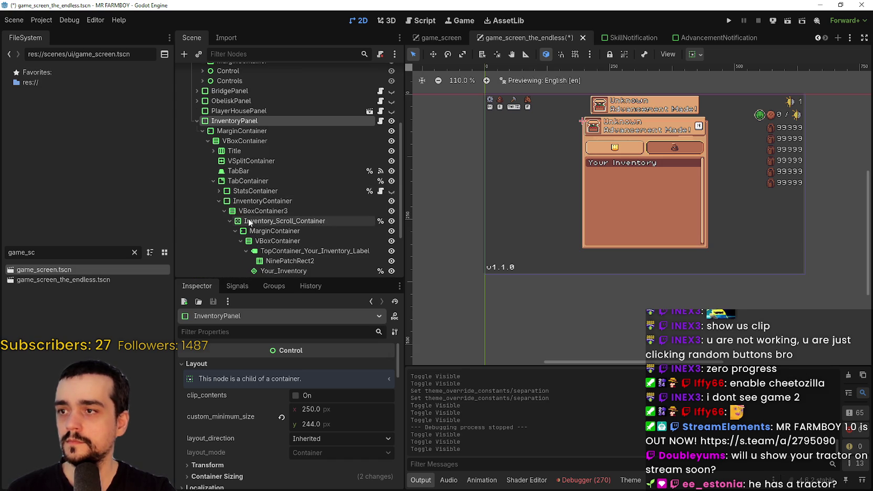
pyautogui.click(219, 201)
pyautogui.click(216, 201)
pyautogui.scroll(-3, 247, 210)
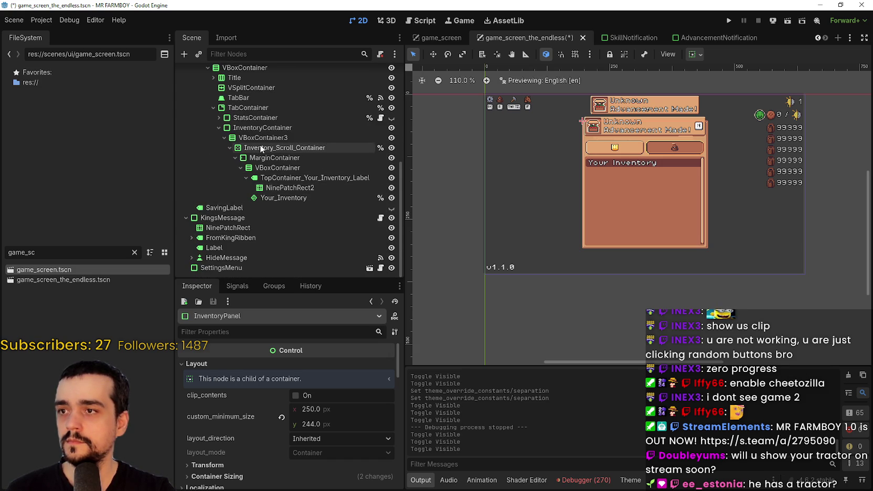
# - Expand StatsContainer to see its labels, then collapse InventoryPanel's VBoxContainer and MarginContainer branches
pyautogui.click(241, 168)
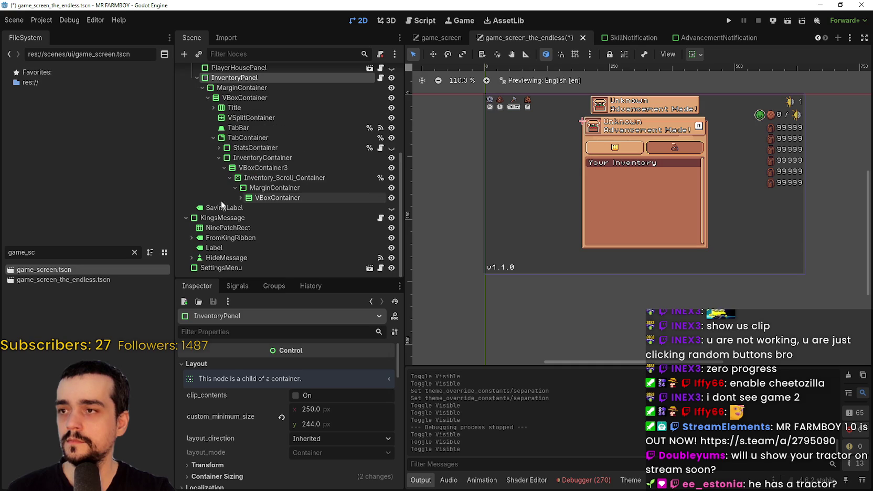
pyautogui.click(222, 168)
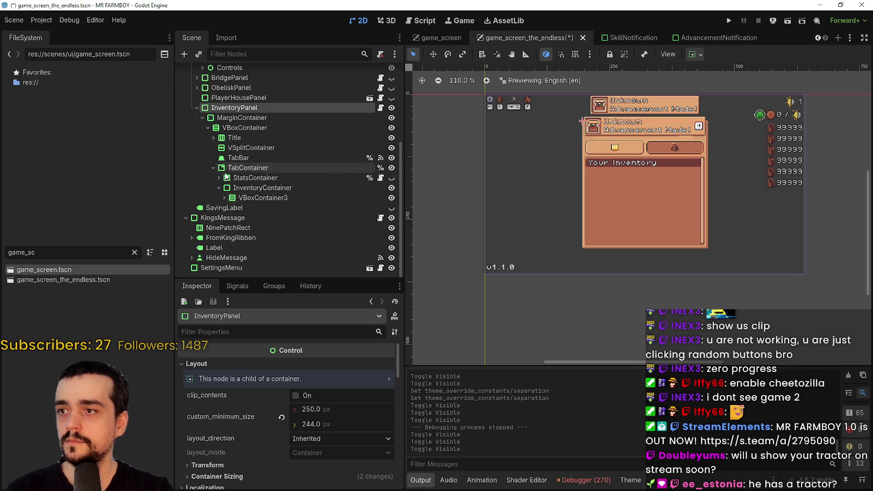
pyautogui.click(218, 187)
pyautogui.click(219, 188)
pyautogui.scroll(-5, 237, 183)
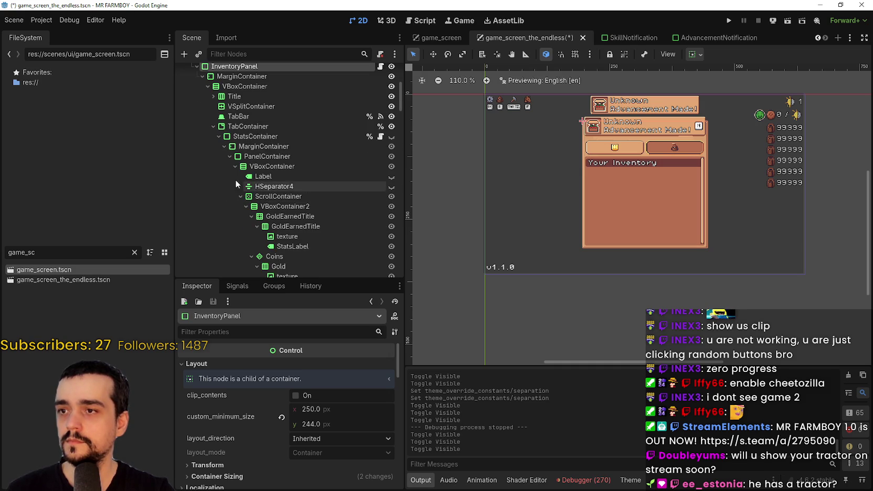
pyautogui.scroll(-6, 345, 156)
pyautogui.moveTo(403, 113)
pyautogui.mouseDown()
pyautogui.moveTo(392, 255)
pyautogui.moveTo(396, 87)
pyautogui.mouseUp()
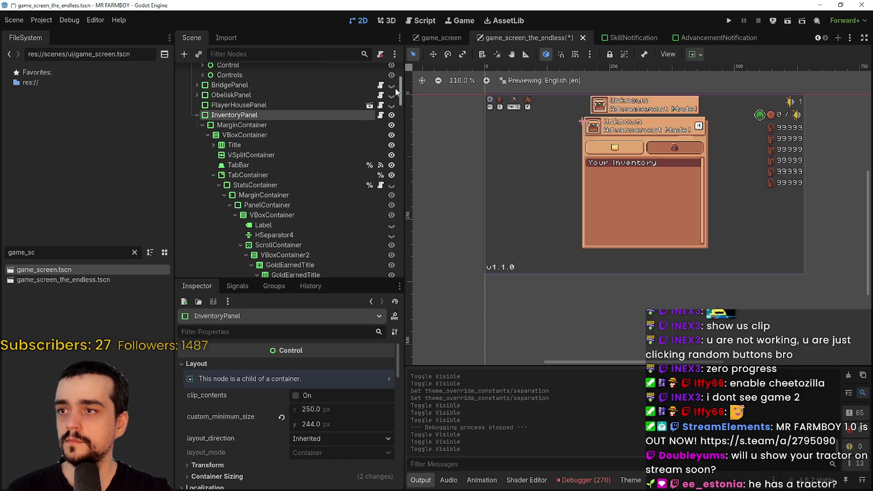
pyautogui.click(207, 135)
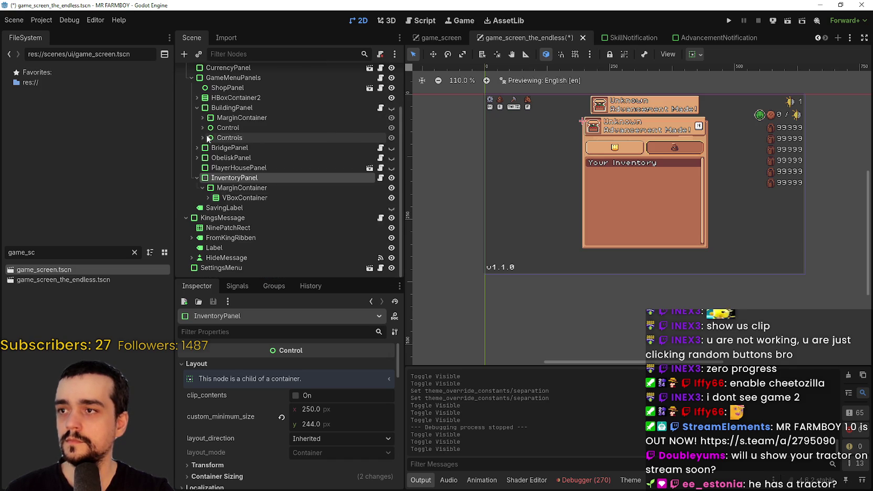
pyautogui.click(202, 187)
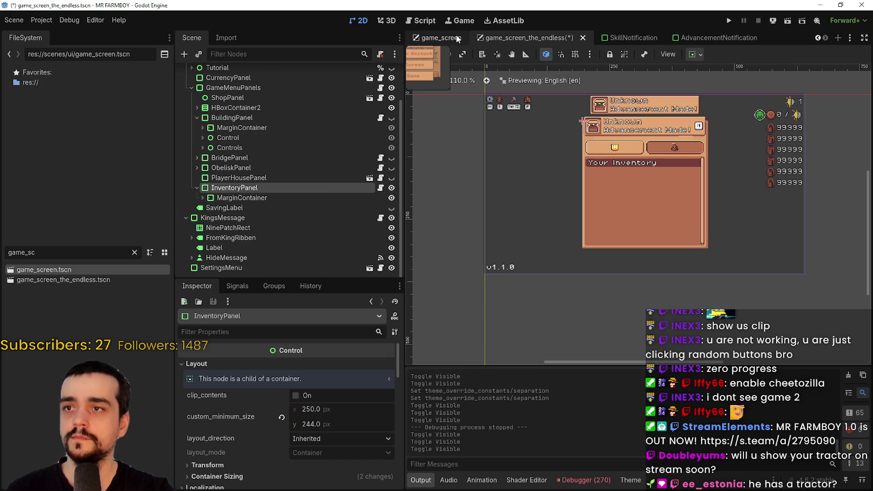
pyautogui.click(440, 38)
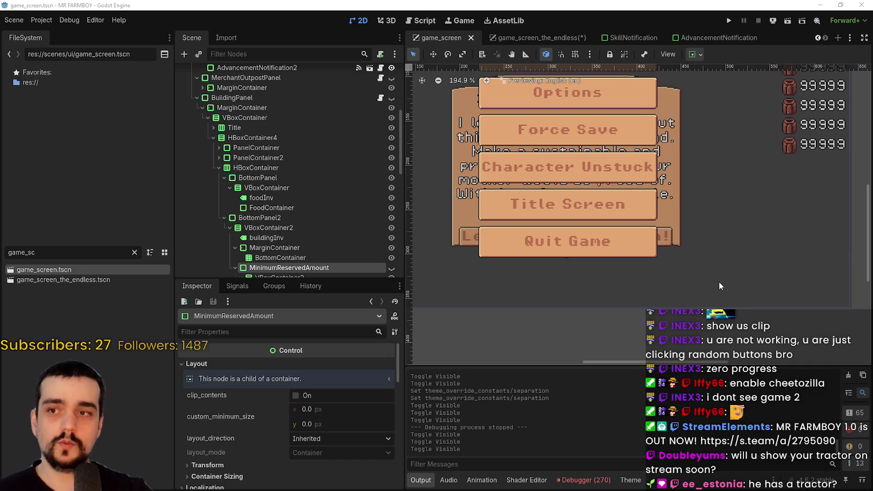
# - In game_screen, copy the PanelContainer under InventoryPanel > TabContainer > StatsContainer, then go to game_screen_the_endless
pyautogui.scroll(-2, 610, 177)
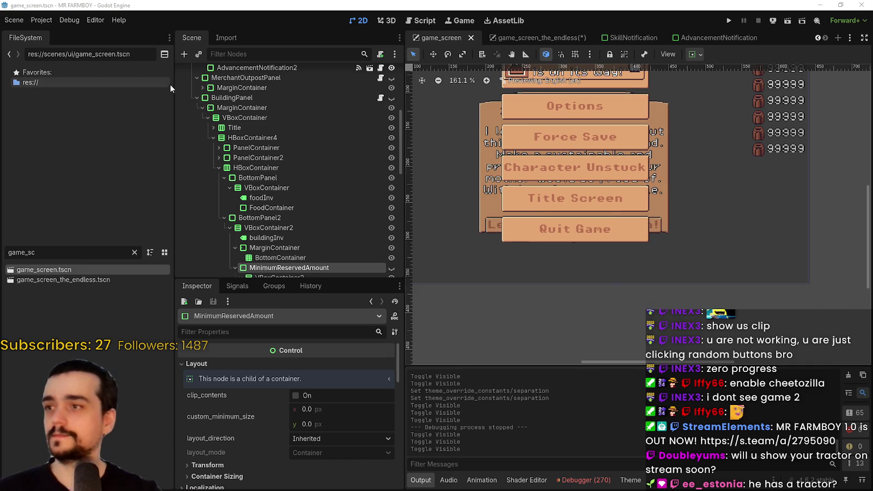
pyautogui.click(196, 98)
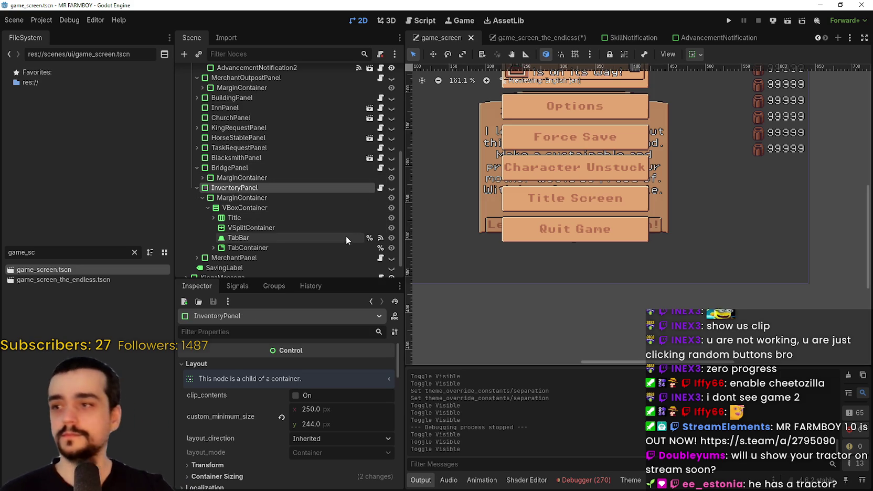
pyautogui.click(213, 248)
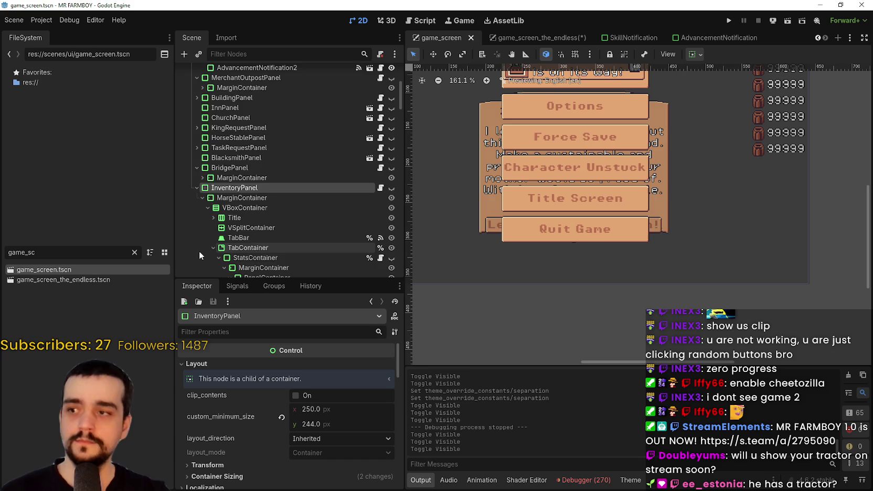
pyautogui.scroll(-3, 209, 247)
pyautogui.click(217, 155)
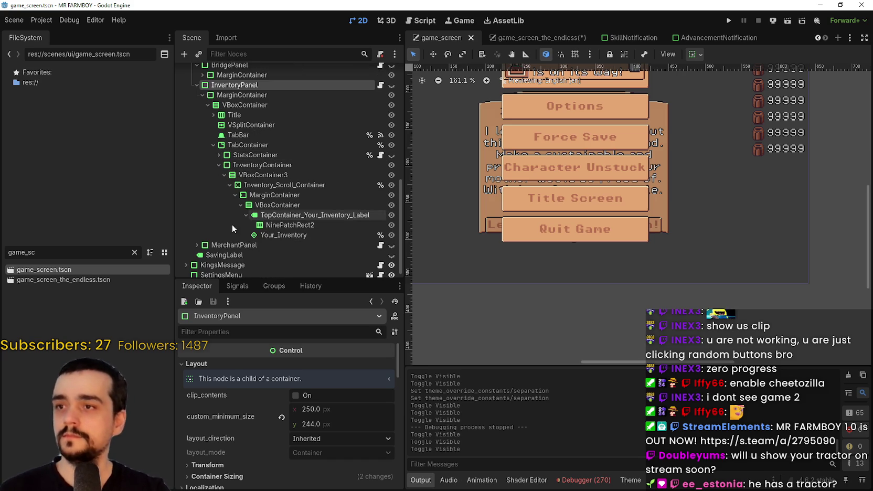
pyautogui.click(218, 156)
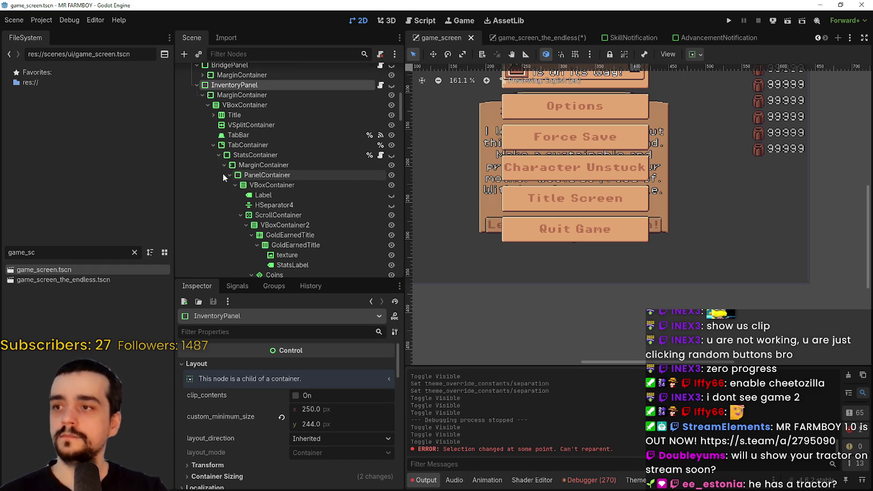
pyautogui.click(229, 175)
pyautogui.click(249, 174)
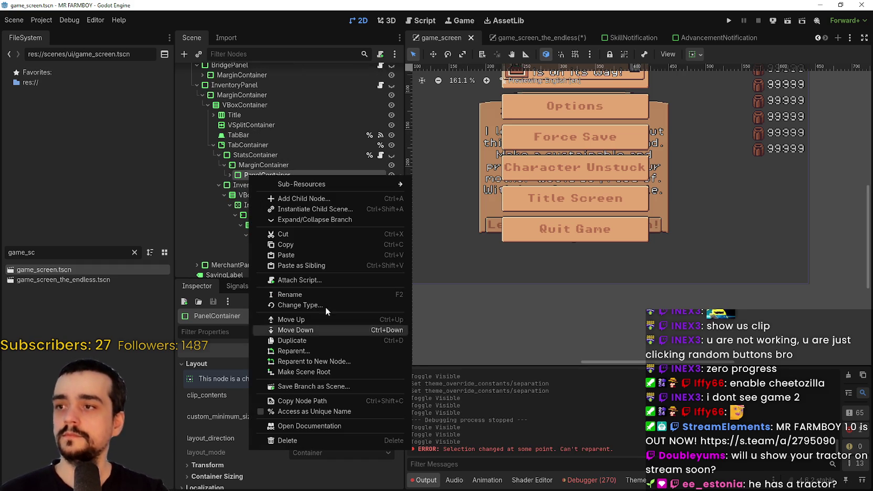
pyautogui.click(299, 244)
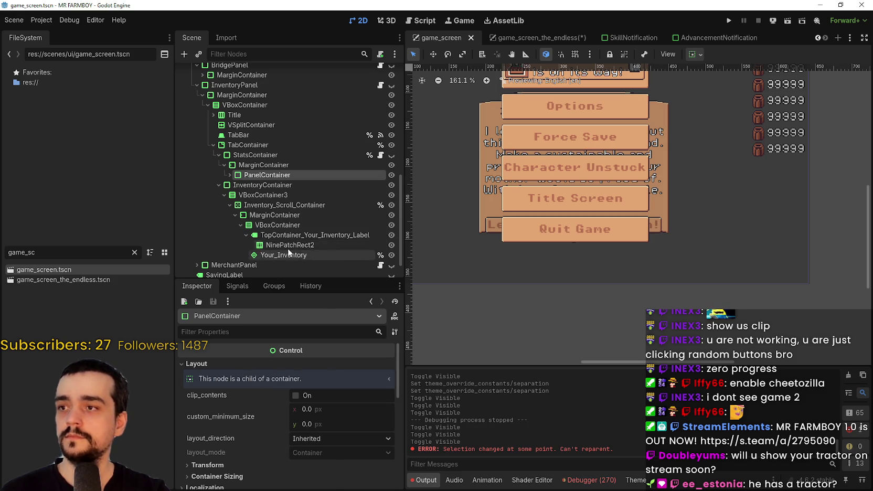
pyautogui.click(515, 37)
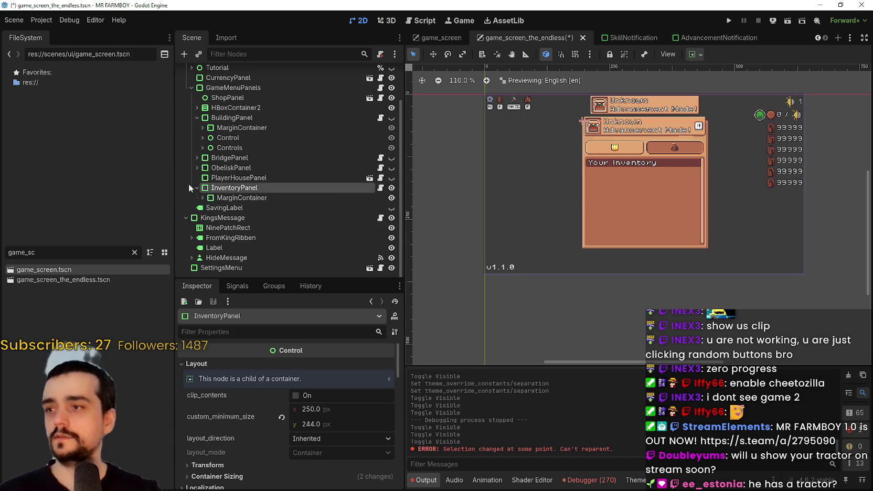
# - Paste the copied stats PanelContainer into the MarginContainer under StatsContainer
pyautogui.click(203, 197)
pyautogui.click(208, 208)
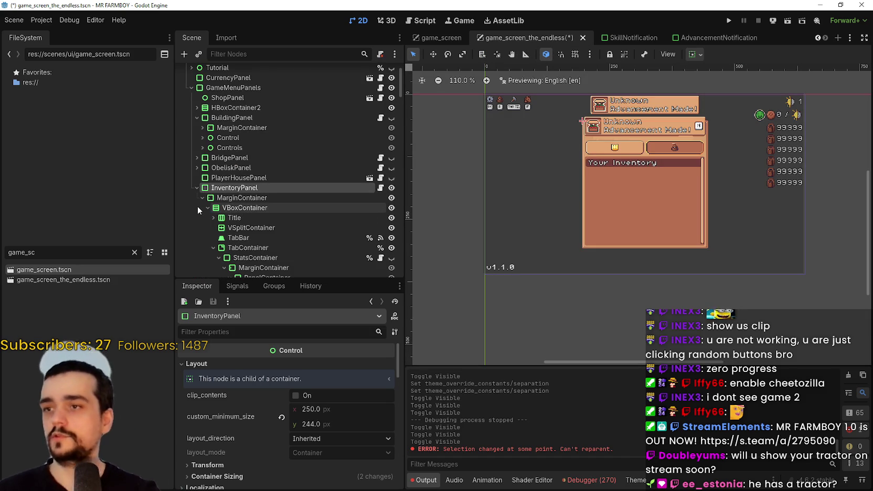
pyautogui.scroll(-3, 211, 199)
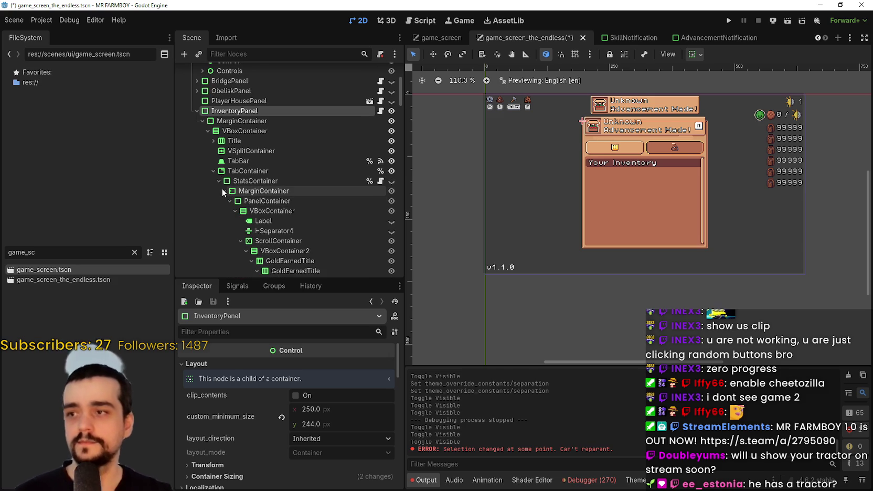
pyautogui.click(222, 190)
pyautogui.click(226, 192)
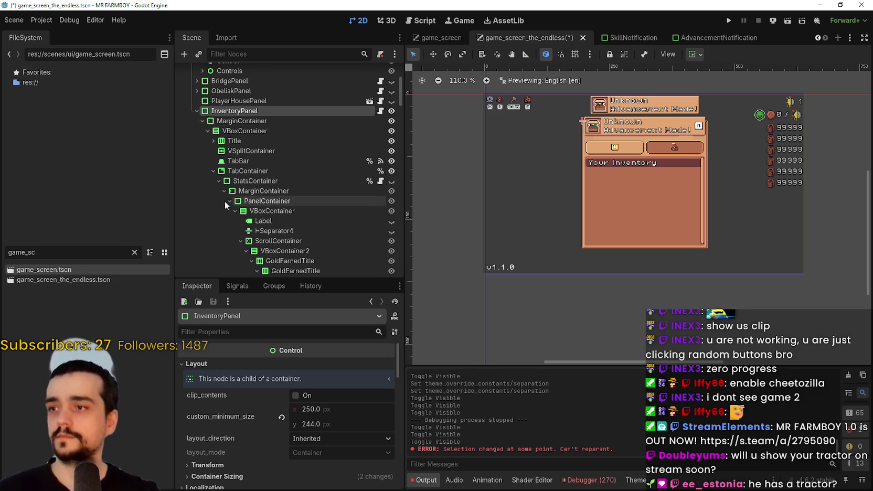
pyautogui.click(227, 200)
pyautogui.click(267, 193)
pyautogui.rightClick(267, 194)
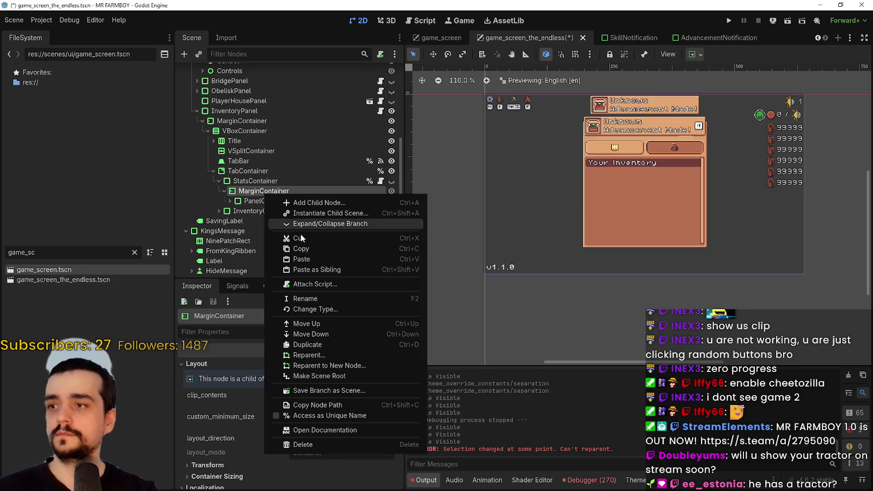
pyautogui.click(310, 259)
pyautogui.moveTo(235, 213)
pyautogui.mouseDown()
pyautogui.moveTo(223, 209)
pyautogui.moveTo(227, 201)
pyautogui.moveTo(236, 215)
pyautogui.mouseUp()
pyautogui.click(230, 211)
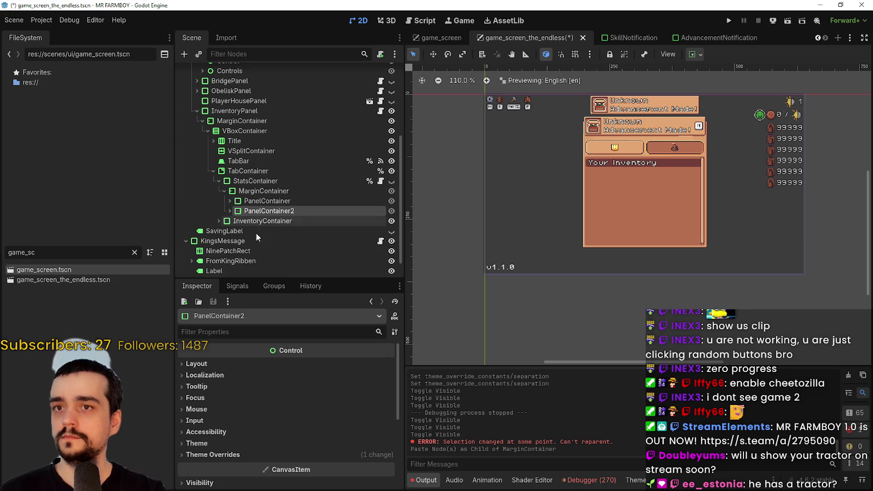
# - Delete the old PanelContainer and rename PanelContainer2 to PanelContainer
pyautogui.click(254, 201)
pyautogui.rightClick(255, 202)
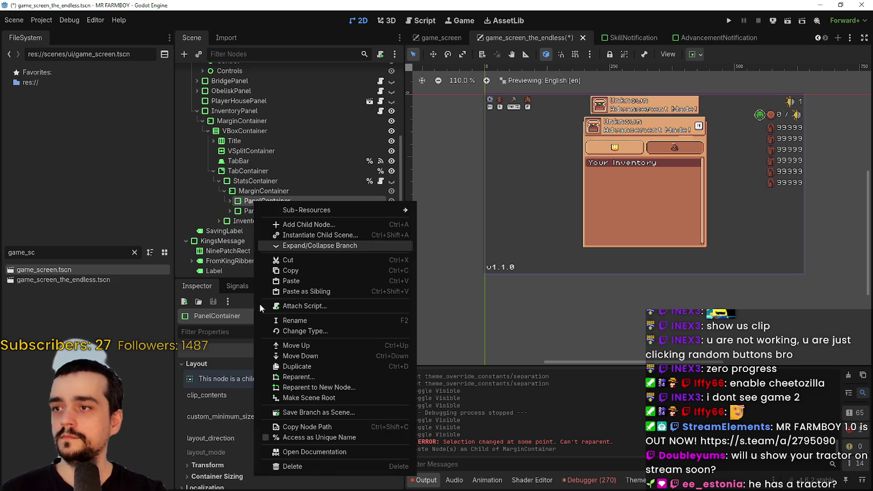
pyautogui.click(314, 462)
pyautogui.press('Escape')
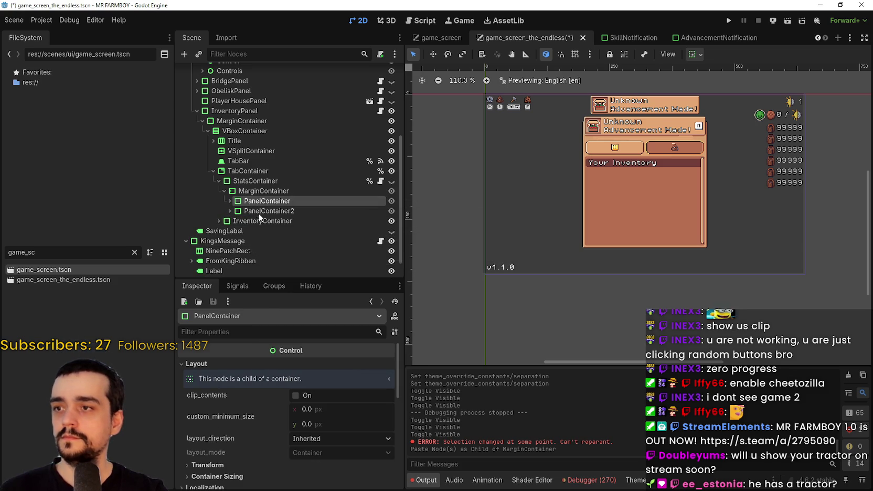
pyautogui.press('Delete')
pyautogui.click(230, 201)
pyautogui.click(297, 201)
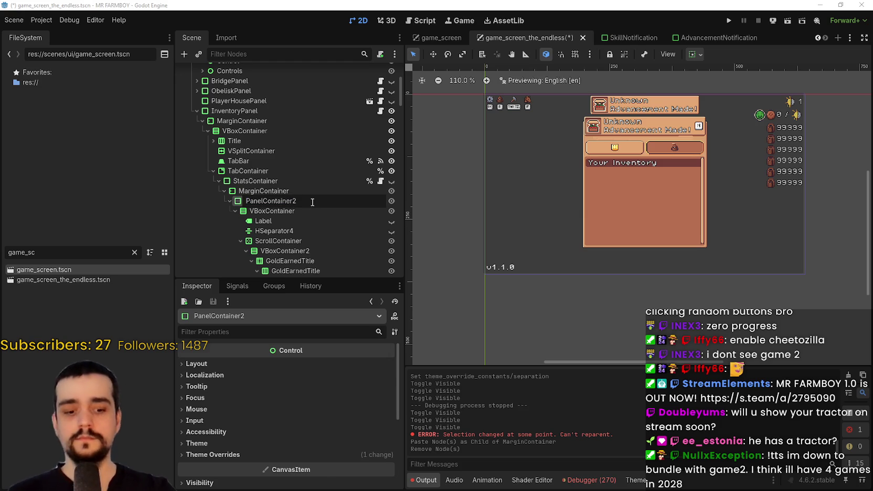
pyautogui.press('BackSpace')
pyautogui.press('Return')
# - Hide the Miner and Forester entries and save the endless scene
pyautogui.scroll(-5, 305, 211)
pyautogui.scroll(-6, 289, 211)
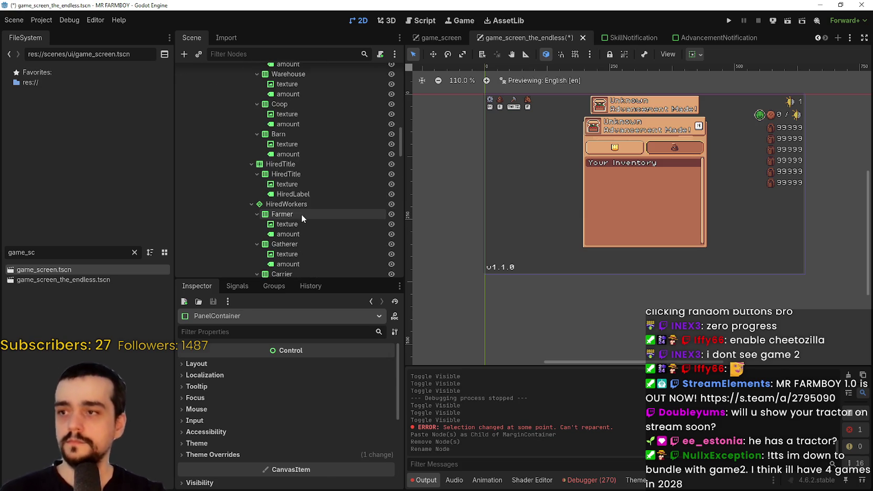
pyautogui.scroll(-3, 301, 214)
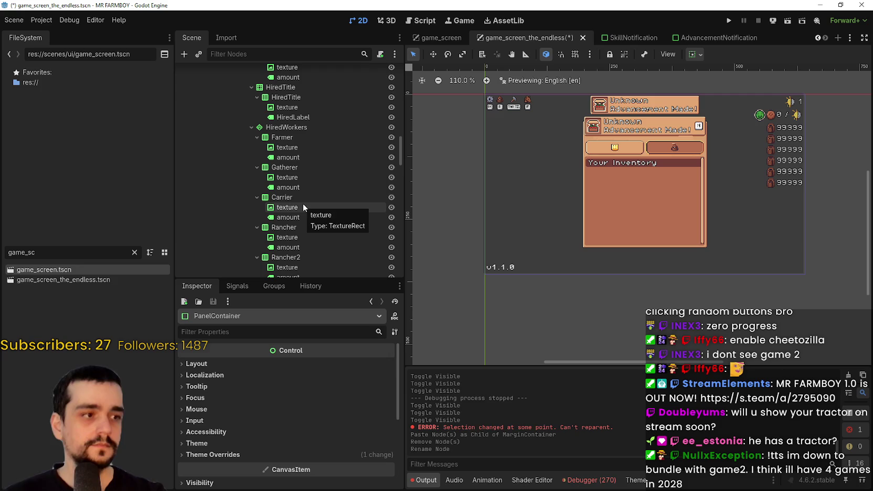
pyautogui.scroll(-3, 305, 203)
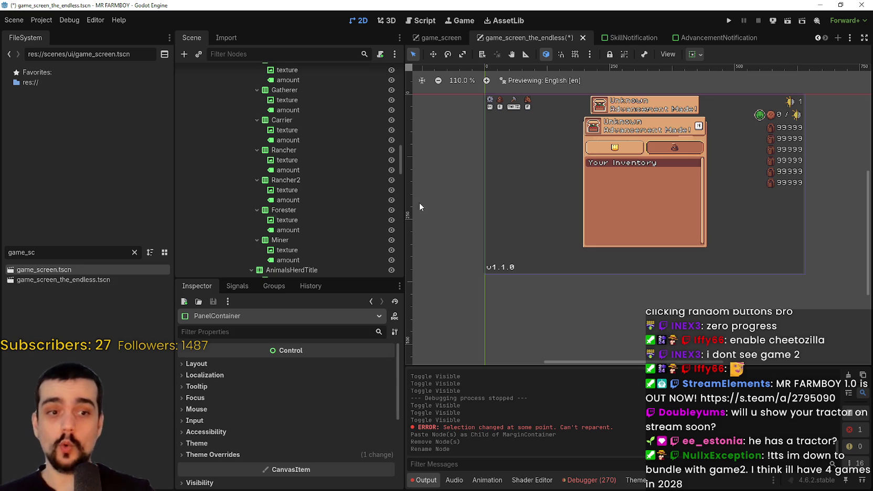
pyautogui.scroll(-3, 316, 217)
pyautogui.scroll(3, 344, 214)
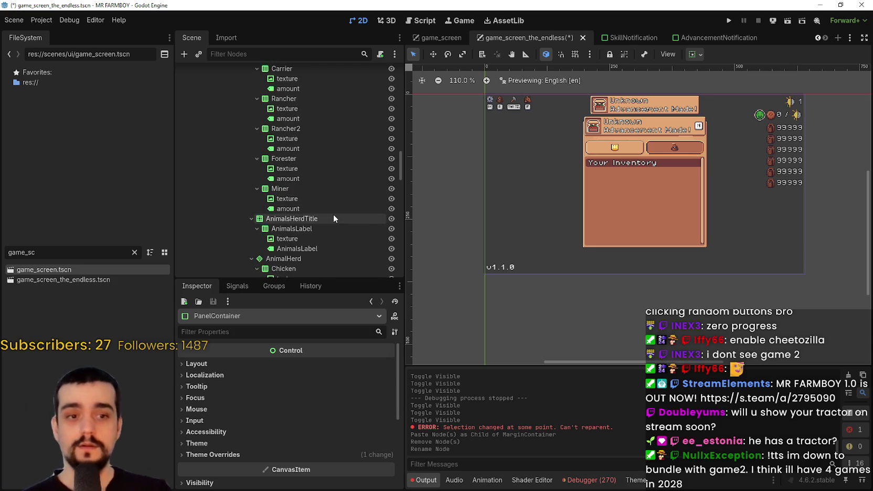
pyautogui.scroll(3, 337, 210)
pyautogui.scroll(-4, 334, 159)
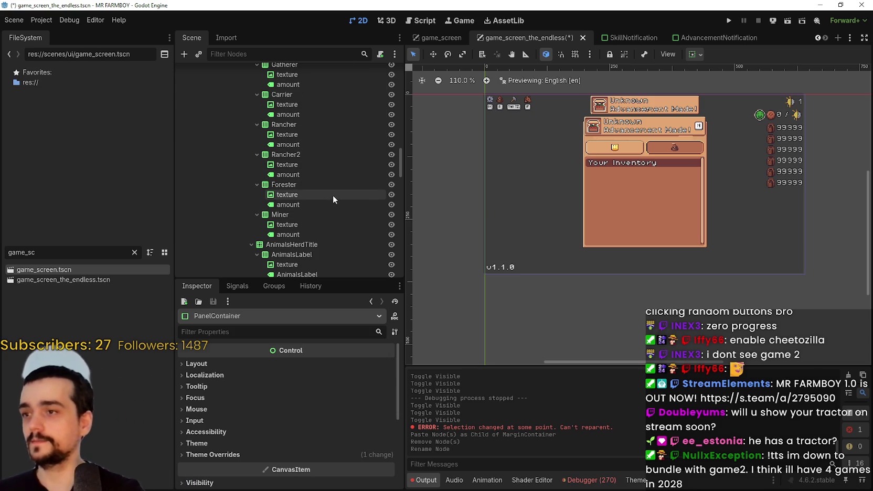
pyautogui.click(390, 214)
pyautogui.click(391, 185)
pyautogui.hotkey('ctrl', 's')
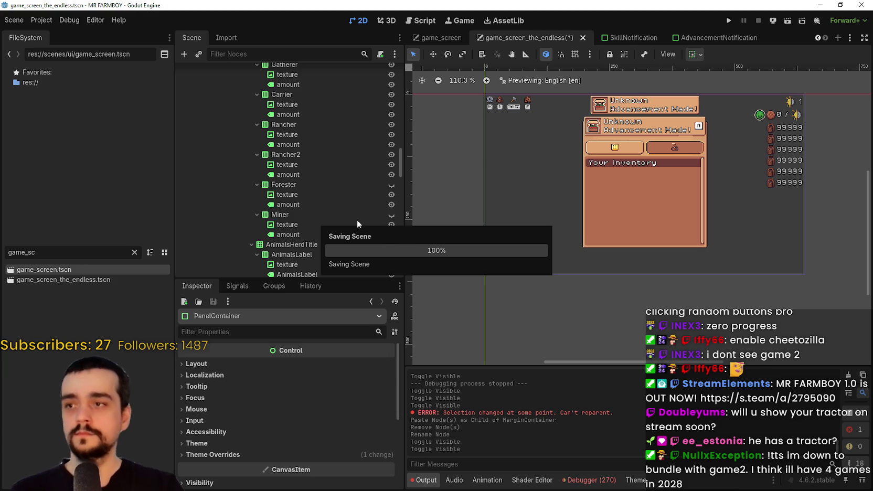
# - Collapse the ScrollContainer, stats PanelContainer and MarginContainer branches, then save the scene
pyautogui.scroll(8, 332, 205)
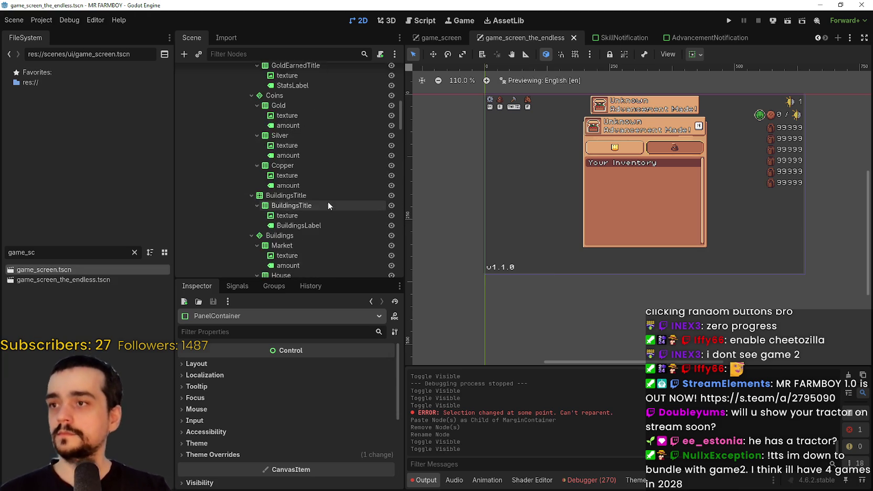
pyautogui.scroll(6, 328, 204)
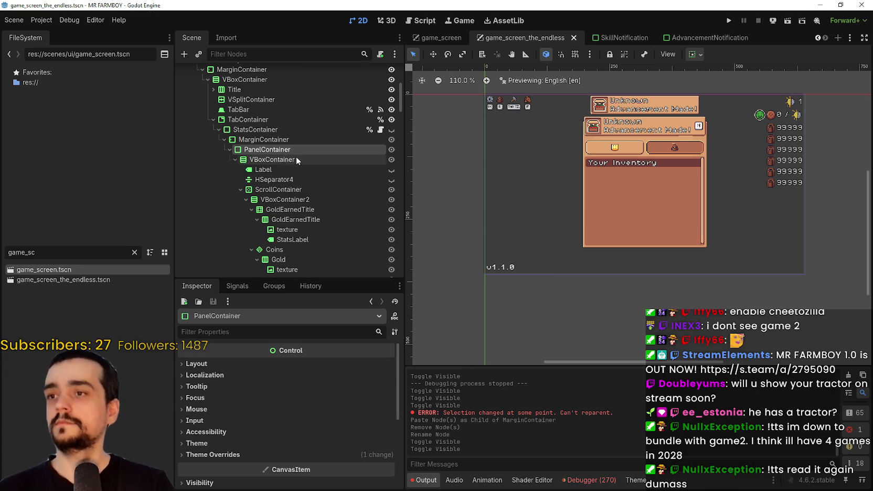
pyautogui.click(241, 189)
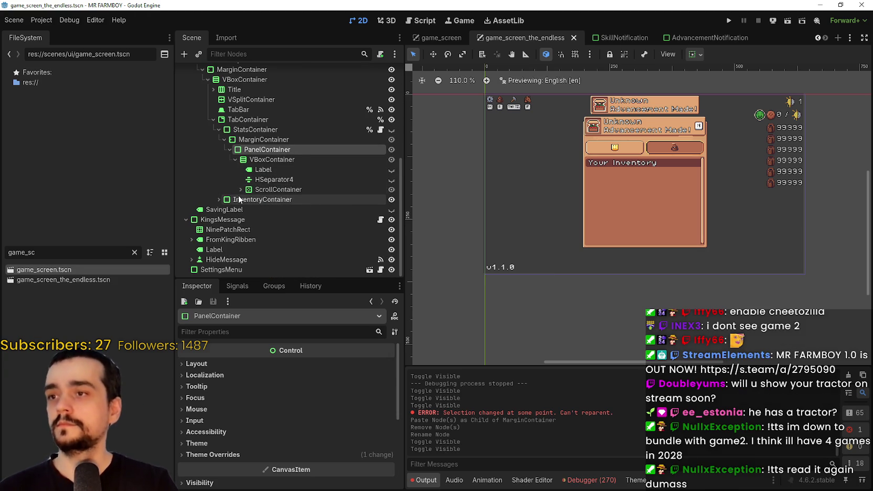
pyautogui.click(228, 149)
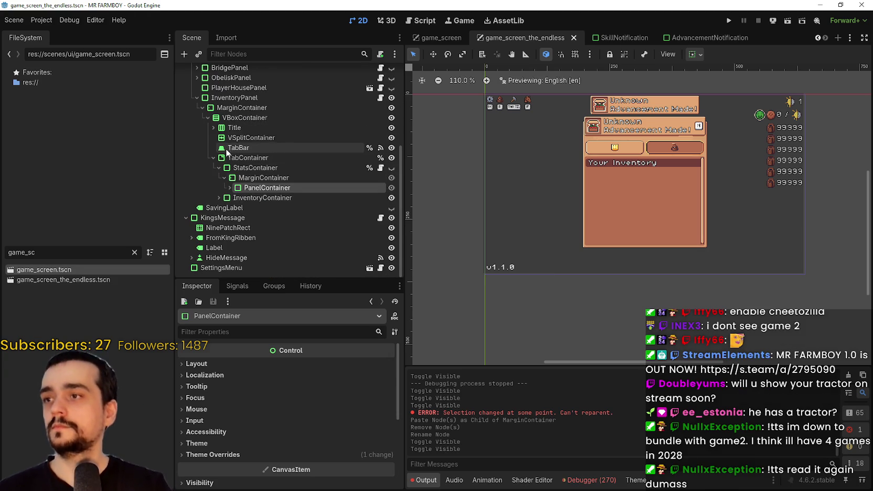
pyautogui.click(226, 179)
pyautogui.hotkey('ctrl', 's')
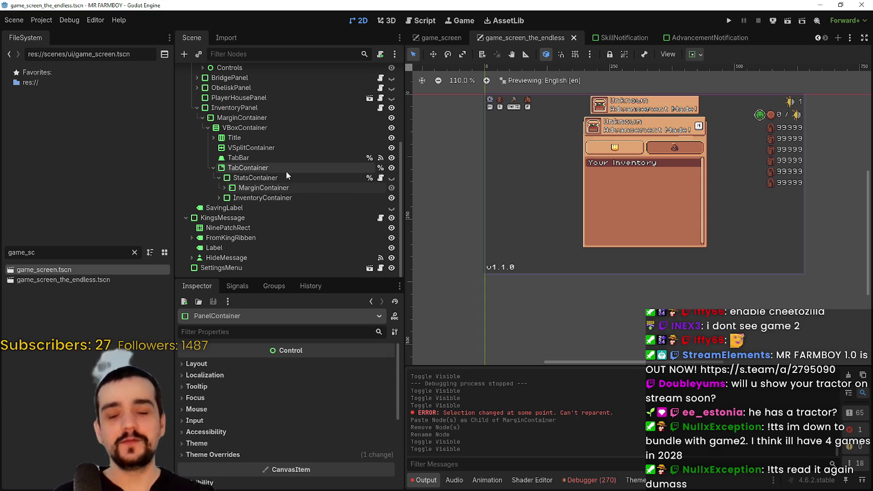
# - Hide the InventoryPanel in game_screen_the_endless and save the scene
pyautogui.scroll(-1, 571, 229)
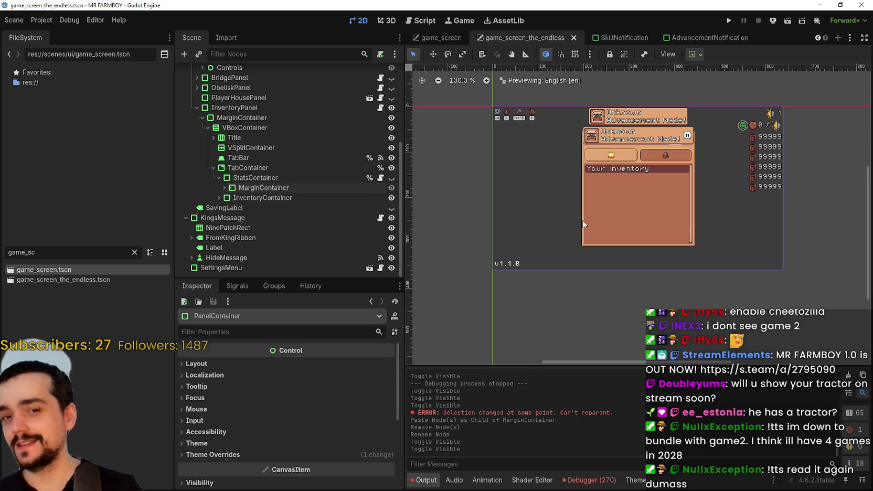
pyautogui.scroll(2, 569, 210)
pyautogui.scroll(-2, 589, 229)
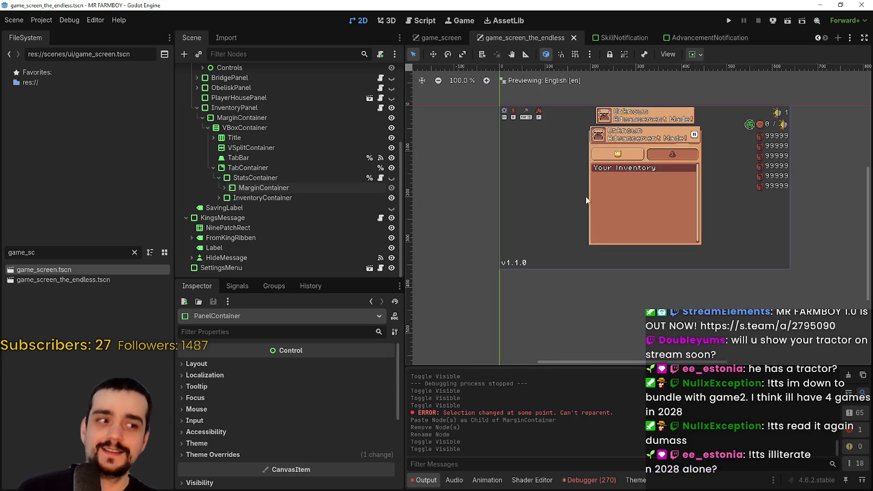
pyautogui.scroll(5, 587, 228)
pyautogui.hotkey('ctrl', 's')
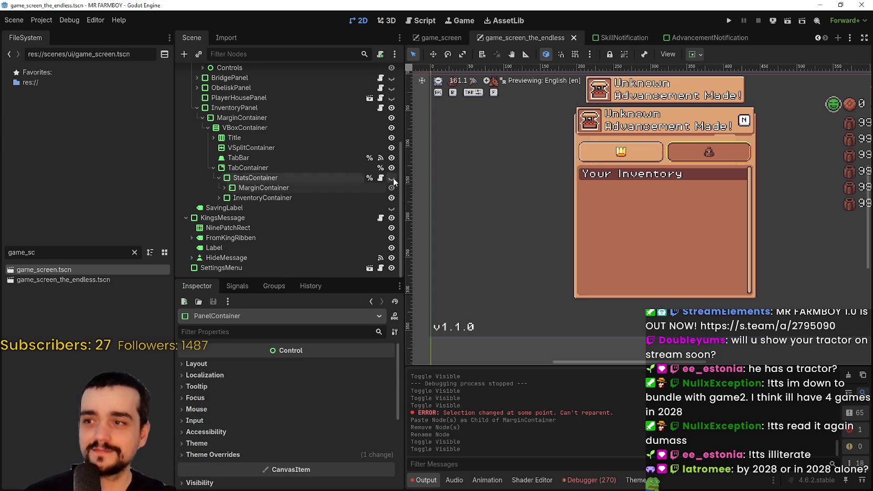
pyautogui.click(218, 177)
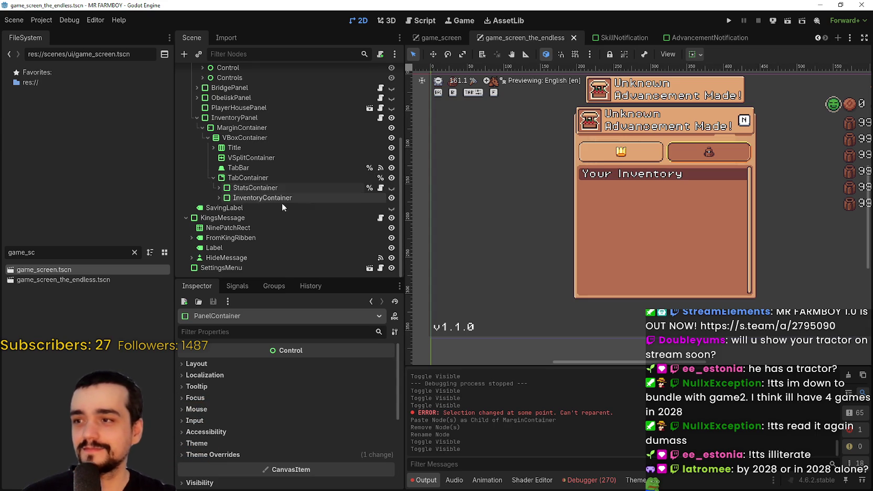
pyautogui.click(392, 118)
pyautogui.hotkey('ctrl', 's')
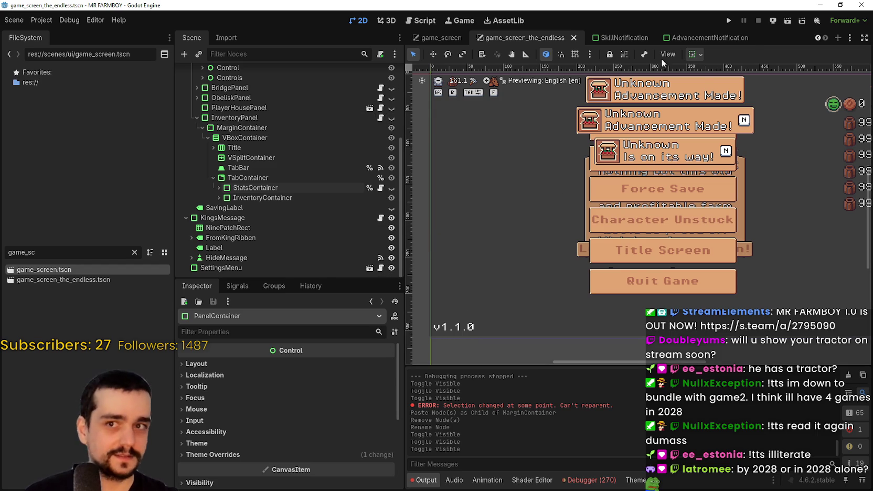
# - Expand MenuButtons to show its Settings, Inv and Craft containers, then select SettingsContainer
pyautogui.scroll(-1, 636, 171)
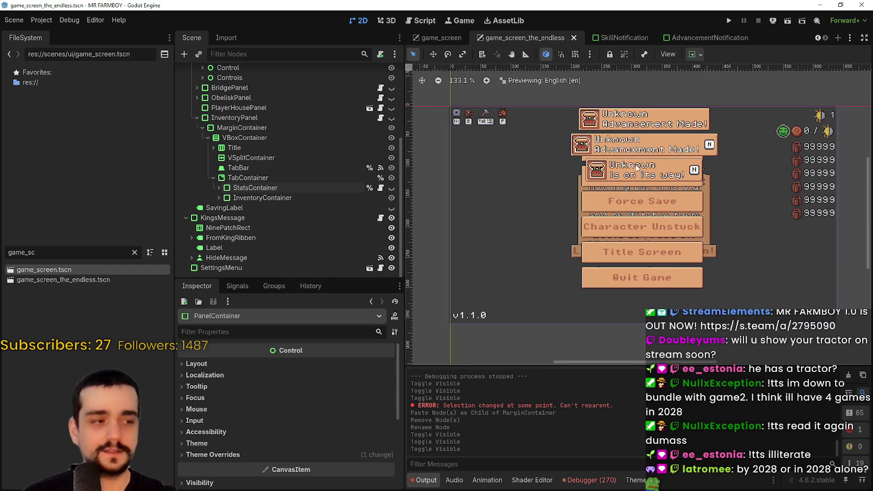
pyautogui.scroll(1, 634, 166)
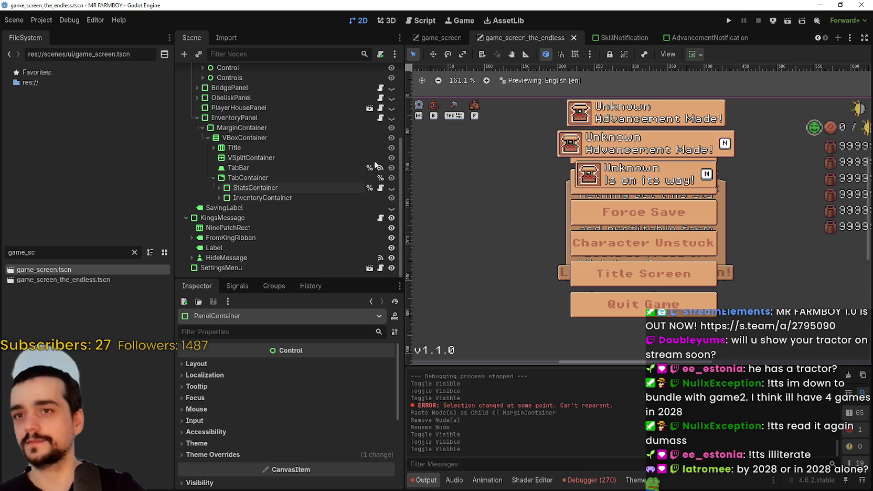
pyautogui.scroll(5, 268, 168)
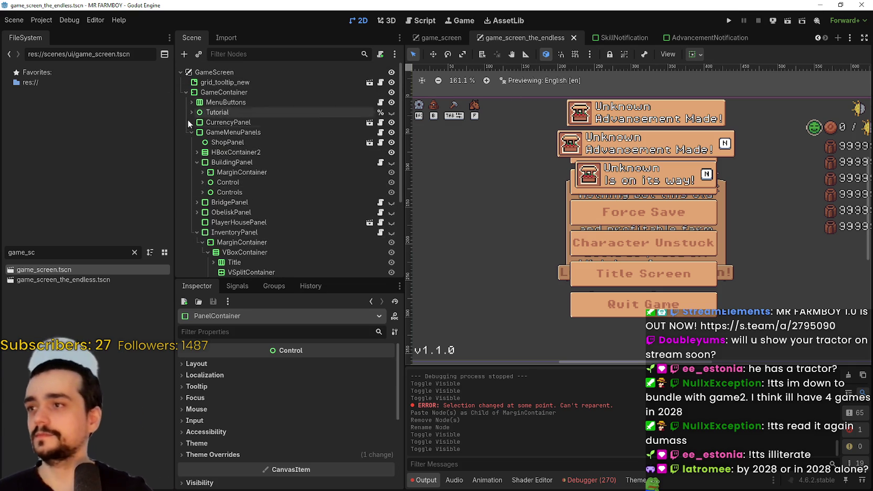
pyautogui.click(191, 101)
pyautogui.click(195, 112)
pyautogui.click(196, 124)
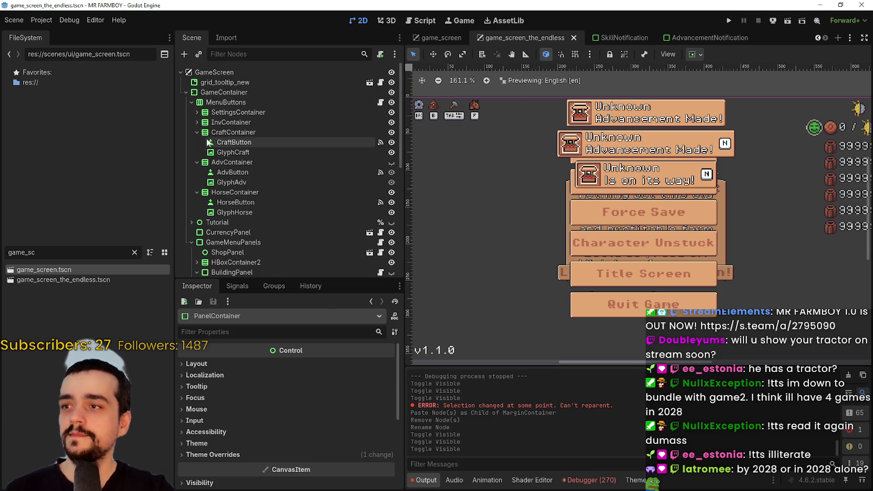
pyautogui.click(196, 133)
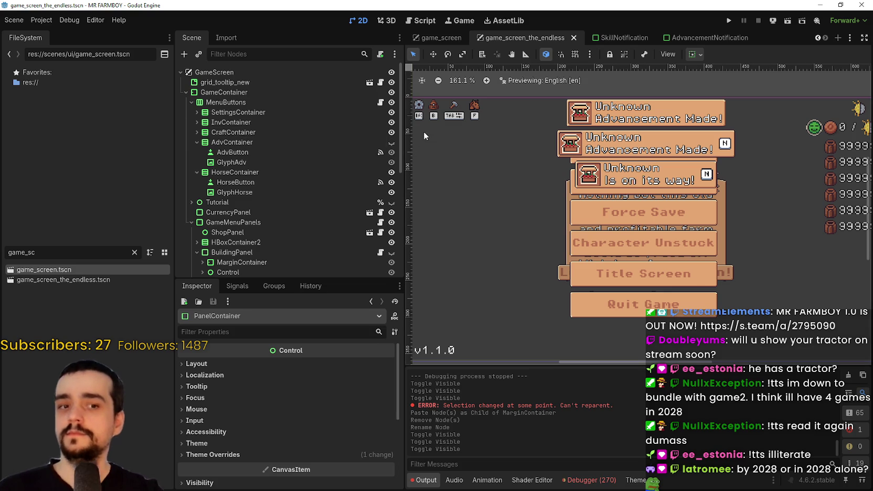
pyautogui.scroll(5, 464, 143)
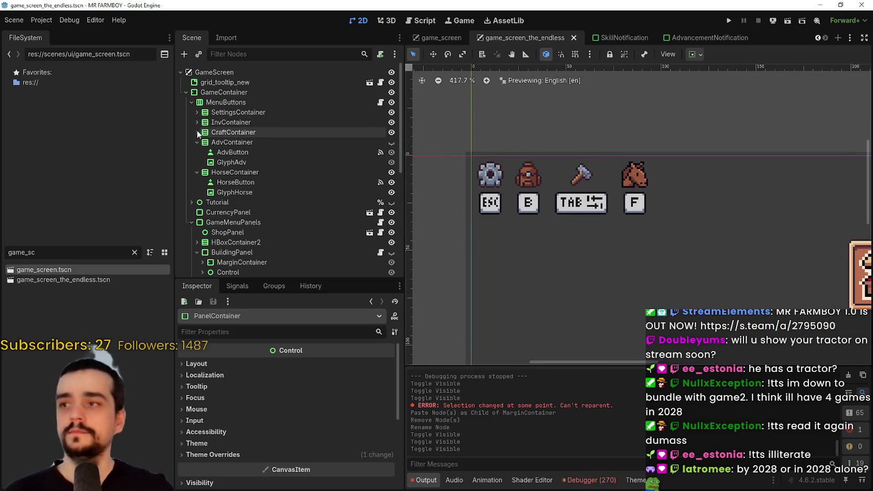
pyautogui.click(231, 111)
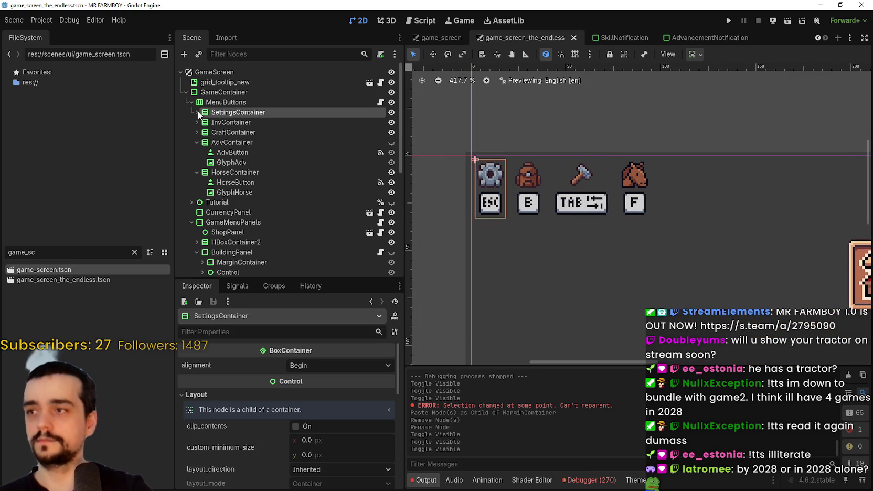
# - Set the ESC glyph GlpyhSetting's custom minimum size to 22×22 and save
pyautogui.click(196, 111)
pyautogui.click(236, 122)
pyautogui.click(234, 132)
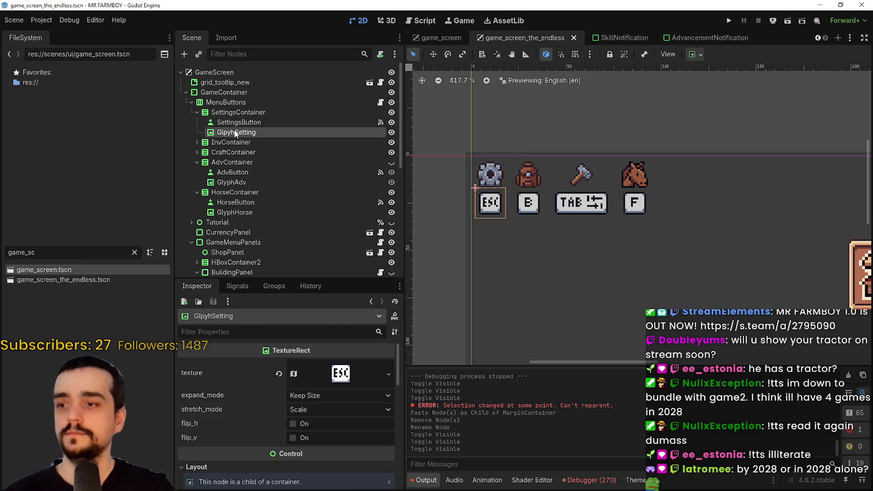
pyautogui.scroll(-5, 315, 451)
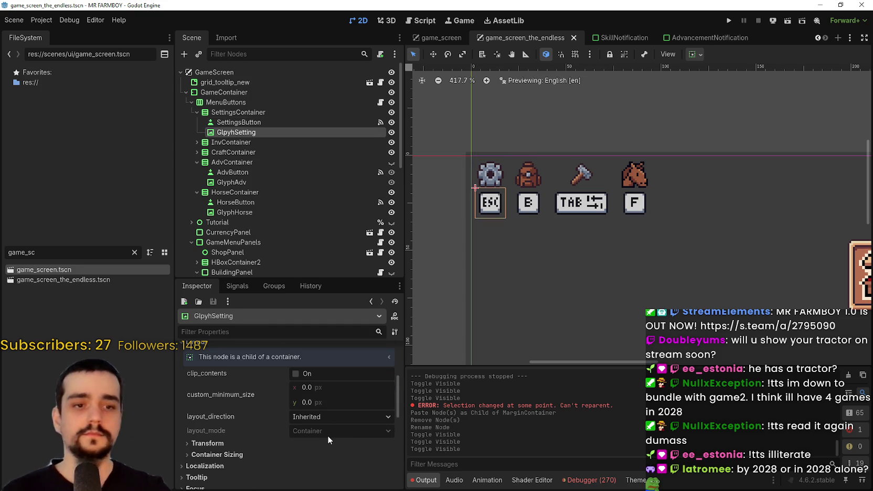
pyautogui.click(328, 393)
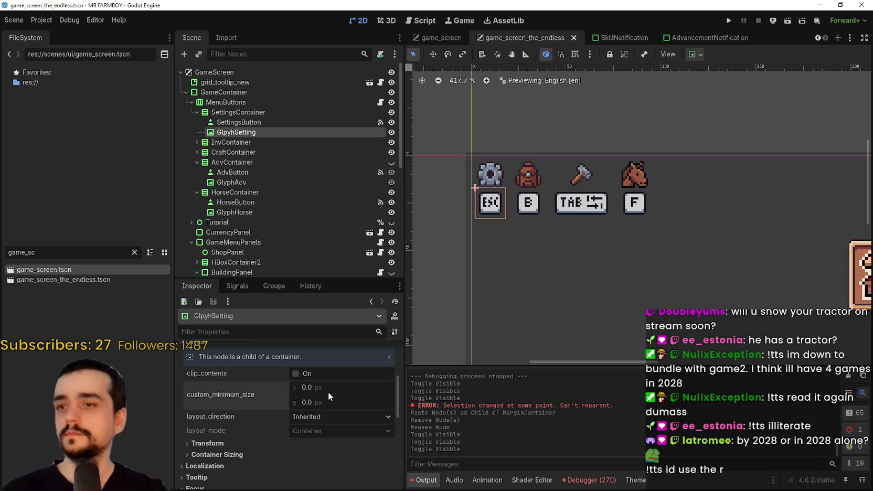
pyautogui.write('22')
pyautogui.press('Return')
pyautogui.scroll(-2, 436, 251)
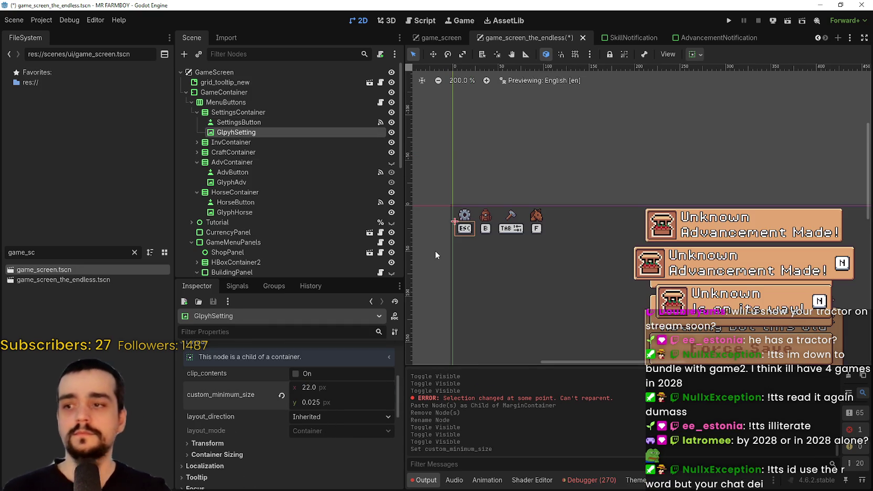
pyautogui.scroll(1, 493, 194)
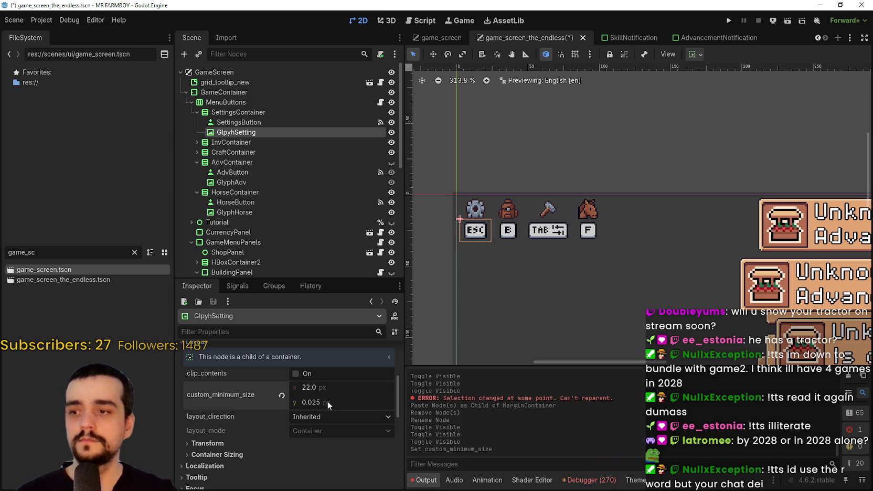
pyautogui.write('22')
pyautogui.press('Return')
pyautogui.scroll(3, 556, 164)
pyautogui.hotkey('ctrl', 's')
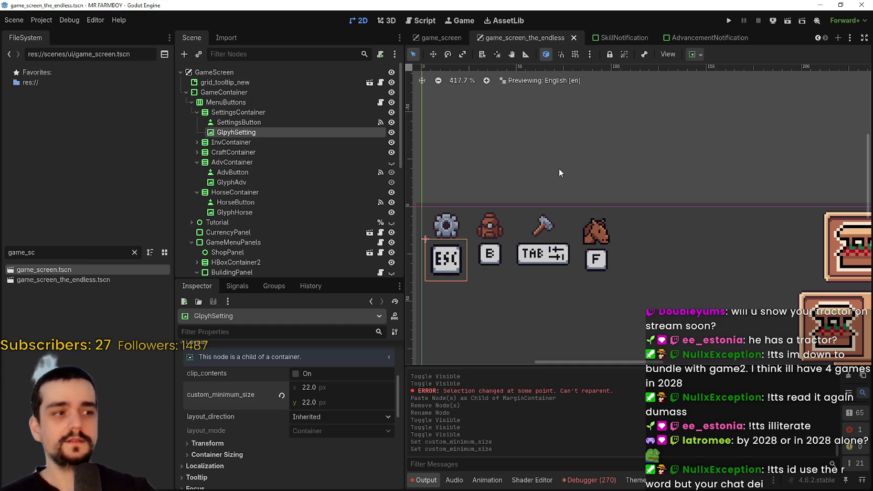
# - Set the SettingsButton gear's custom minimum size to 22×22
pyautogui.scroll(1, 577, 226)
pyautogui.scroll(-1, 554, 250)
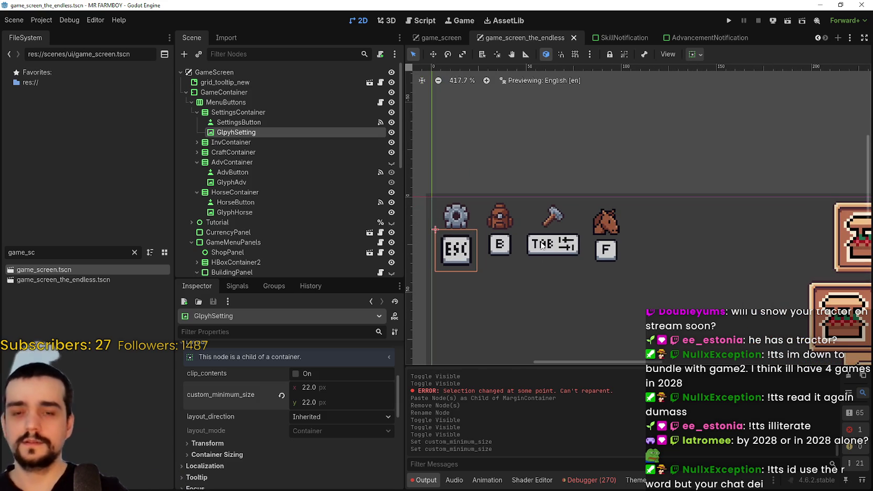
pyautogui.scroll(1, 492, 205)
pyautogui.scroll(1, 486, 207)
pyautogui.scroll(-1, 486, 207)
pyautogui.scroll(-3, 523, 222)
pyautogui.scroll(5, 523, 221)
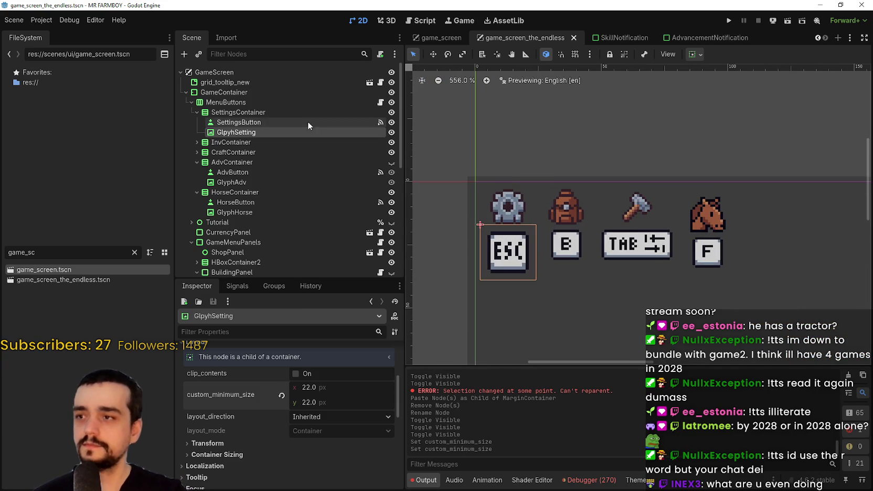
pyautogui.click(261, 123)
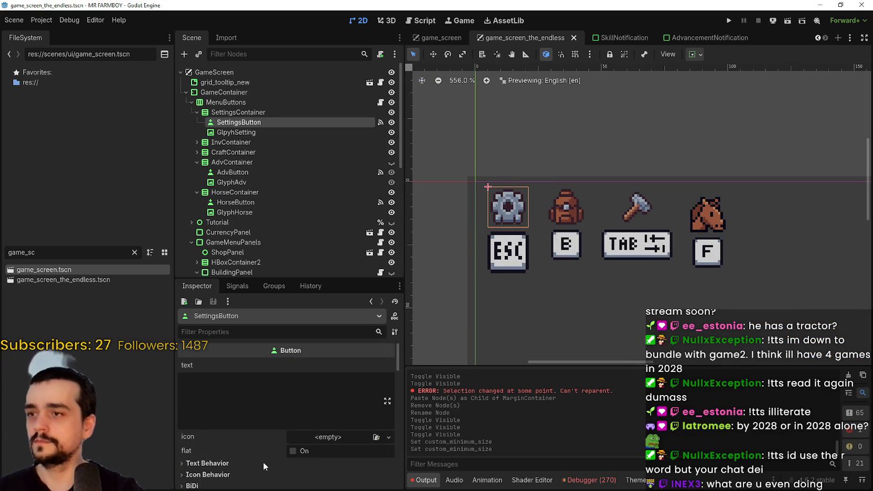
pyautogui.scroll(-10, 249, 459)
pyautogui.scroll(-1, 343, 439)
pyautogui.scroll(-3, 338, 478)
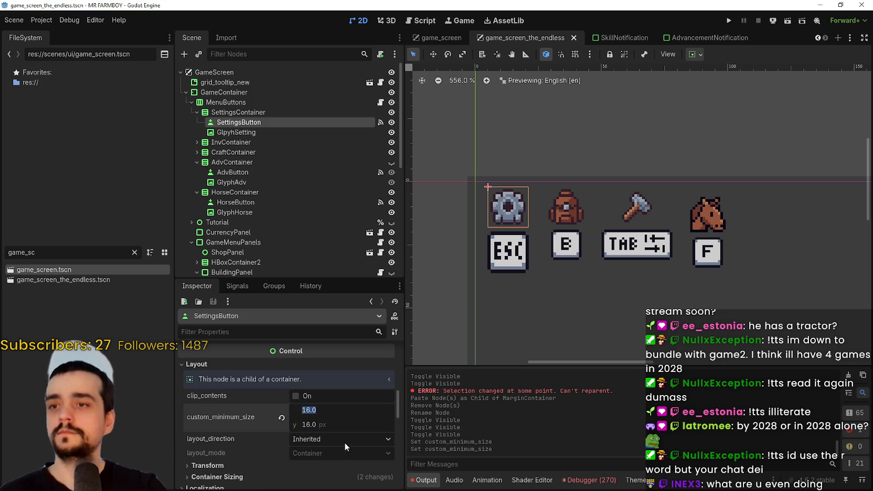
pyautogui.click(341, 410)
pyautogui.write('22')
pyautogui.press('Return')
pyautogui.click(340, 410)
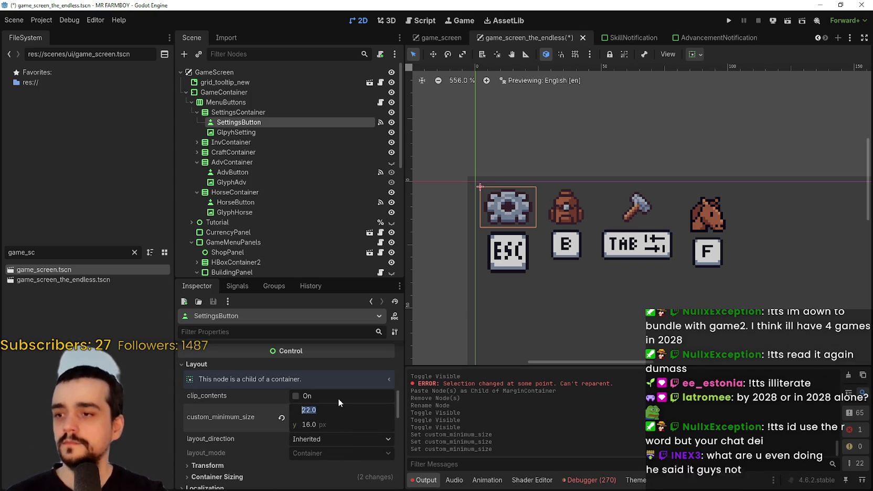
pyautogui.press('Tab')
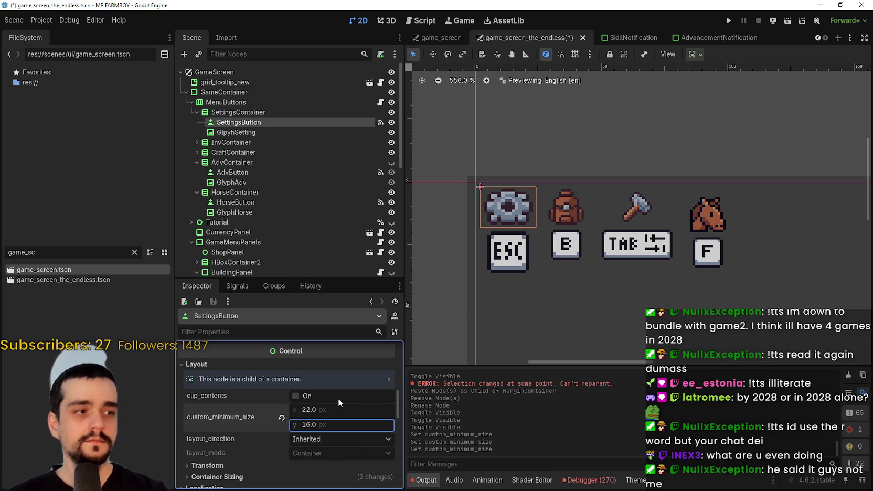
pyautogui.write('22')
pyautogui.press('Return')
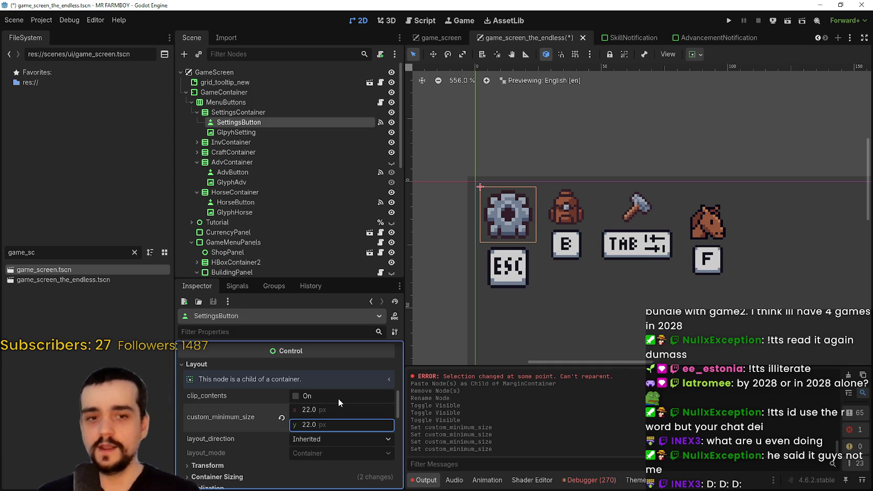
pyautogui.scroll(-2, 452, 224)
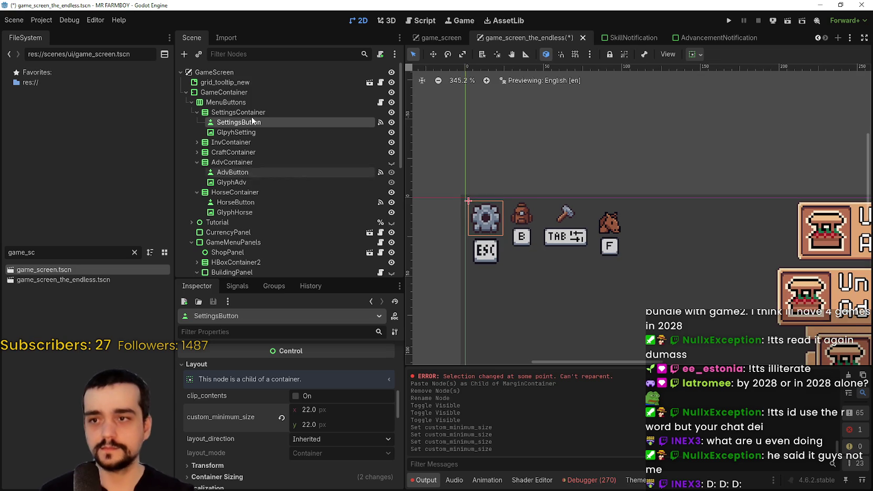
# - Set the backpack InvButton's minimum size to 22×22
pyautogui.click(197, 142)
pyautogui.click(231, 153)
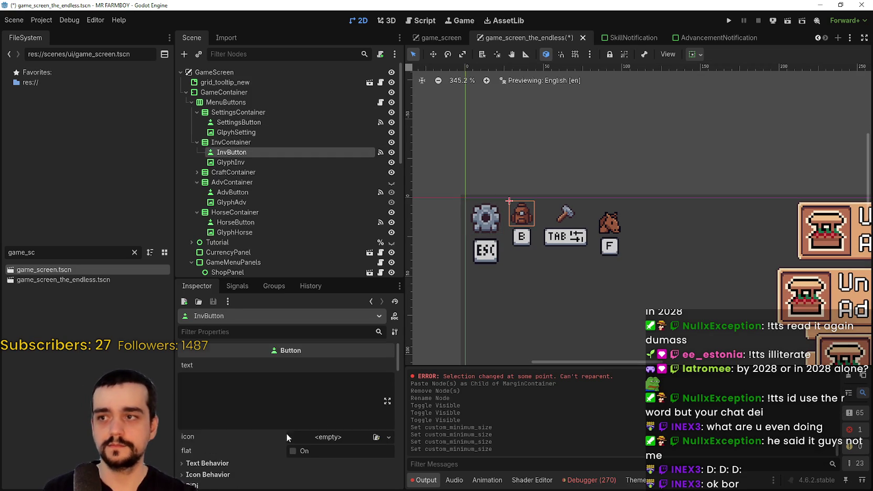
pyautogui.scroll(-2, 283, 433)
pyautogui.scroll(-6, 295, 422)
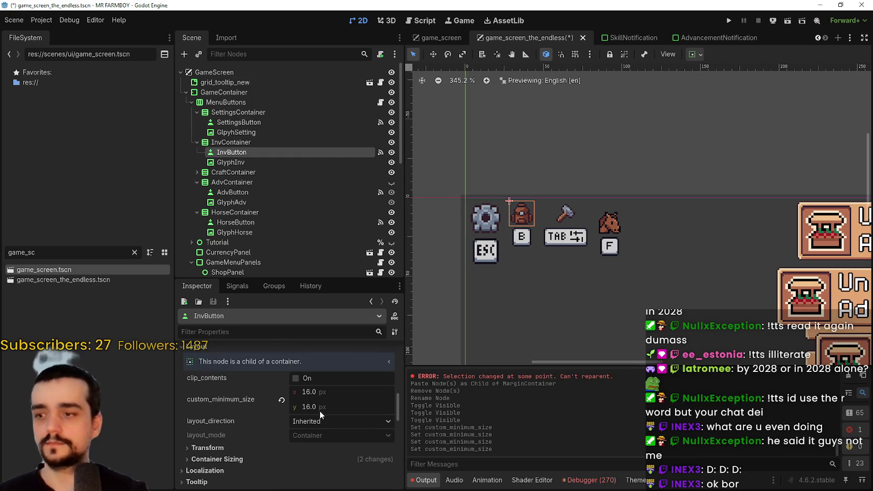
pyautogui.click(318, 392)
pyautogui.write('22')
pyautogui.click(322, 407)
pyautogui.write('2')
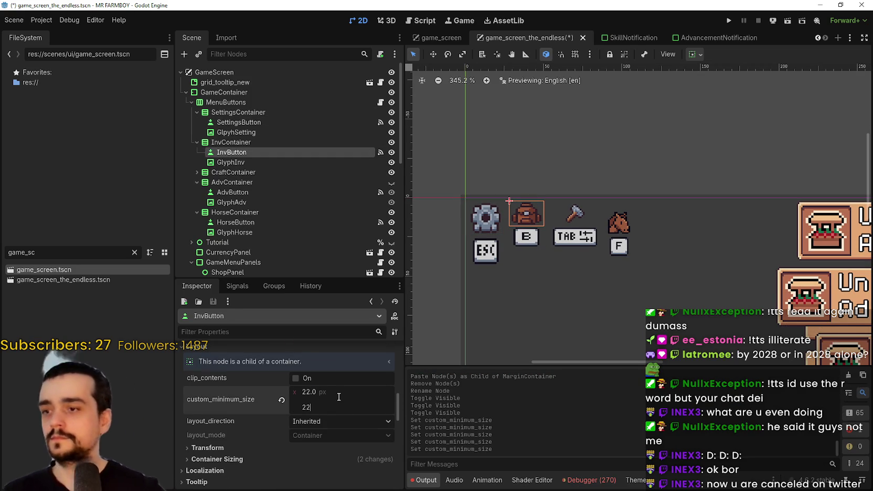
pyautogui.press('Return')
# - Give the B key glyph GlyphInv a 22×22 minimum size and save the scene
pyautogui.click(231, 163)
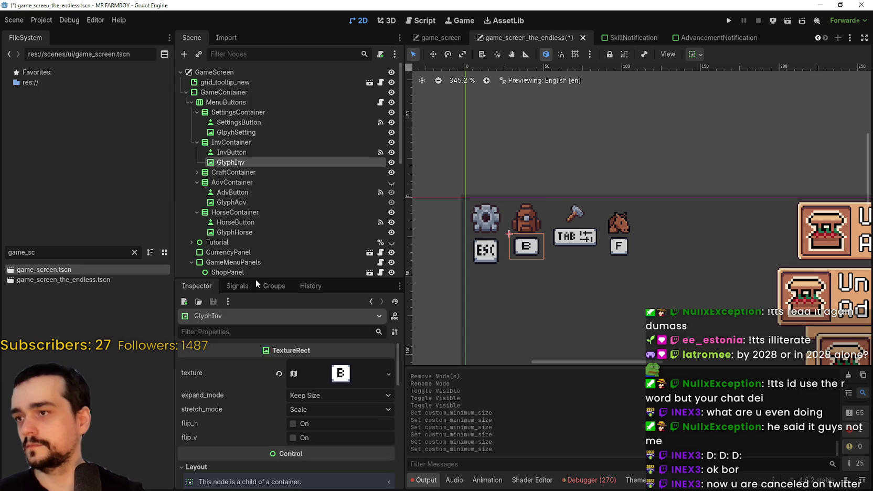
pyautogui.click(326, 369)
pyautogui.write('22')
pyautogui.click(327, 382)
pyautogui.write('22')
pyautogui.press('Return')
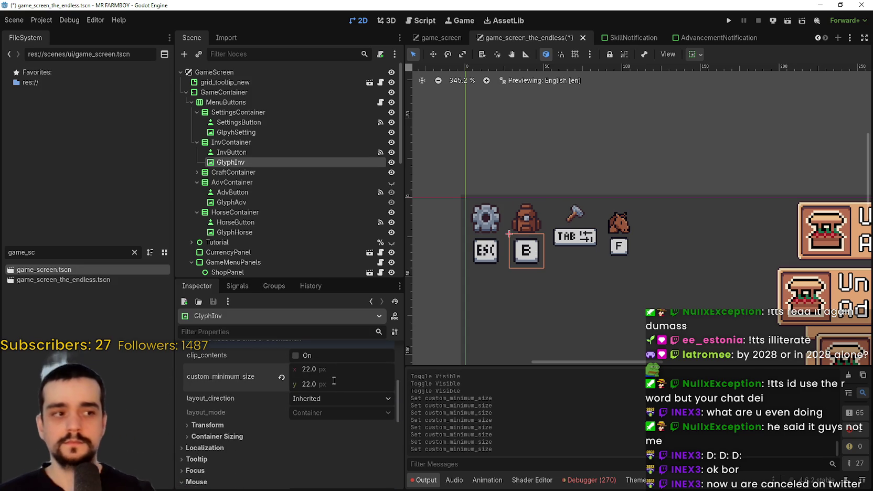
pyautogui.scroll(2, 315, 377)
pyautogui.hotkey('ctrl', 's')
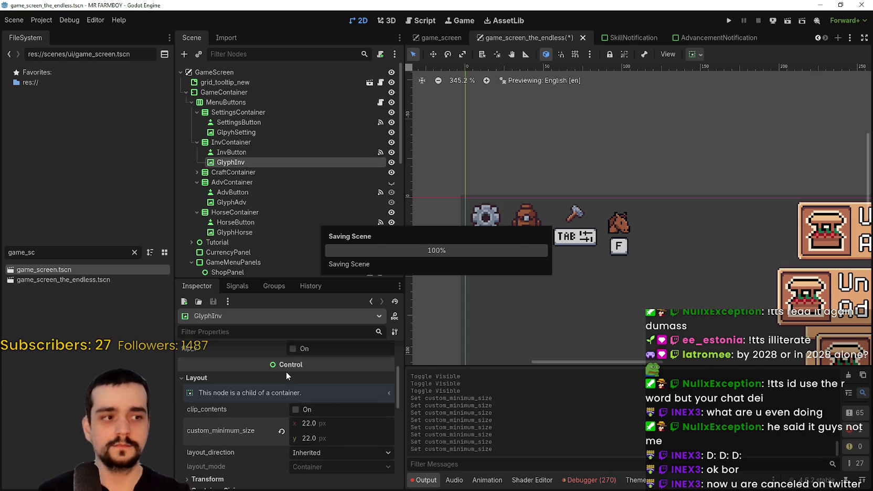
# - Set the hammer CraftButton's minimum size to 22×22 and save
pyautogui.scroll(2, 273, 368)
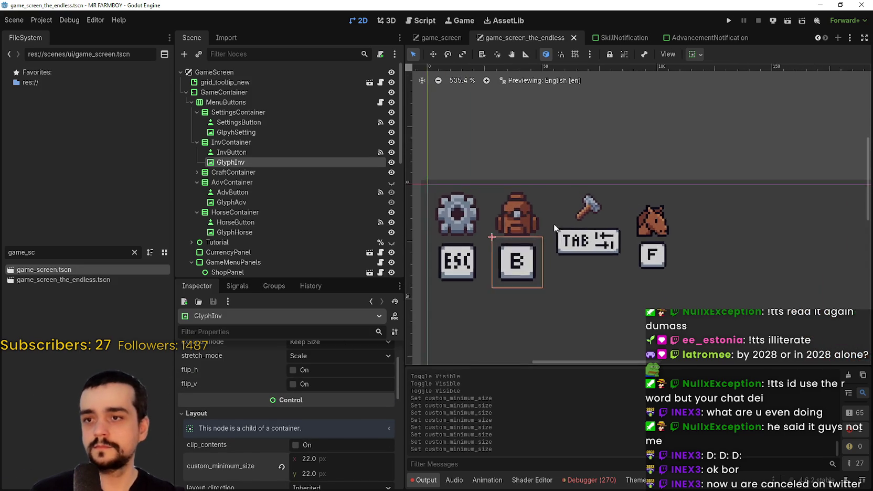
pyautogui.click(318, 173)
pyautogui.click(195, 172)
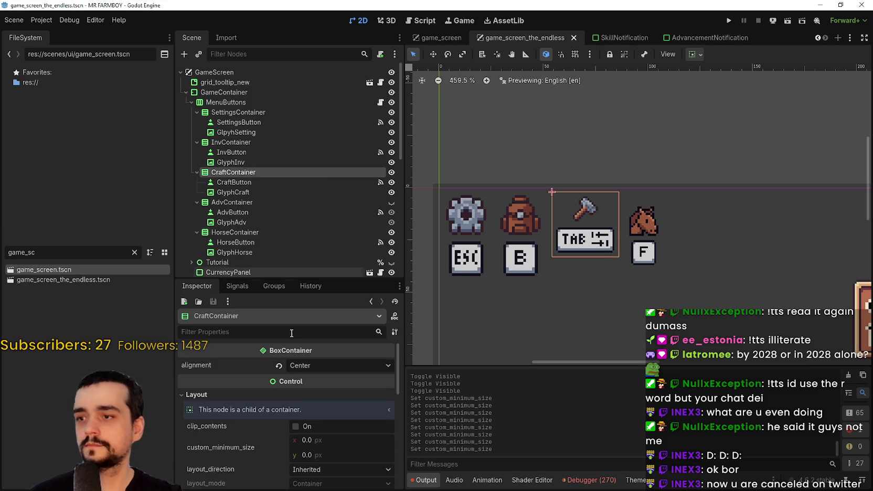
pyautogui.scroll(-1, 347, 428)
pyautogui.press('Down')
pyautogui.scroll(-5, 339, 412)
pyautogui.scroll(-5, 317, 391)
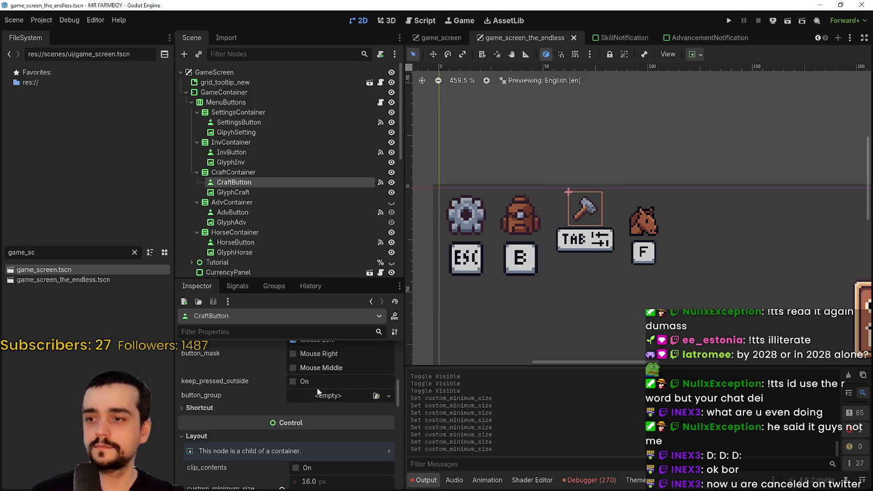
pyautogui.click(327, 410)
pyautogui.write('22')
pyautogui.press('Tab')
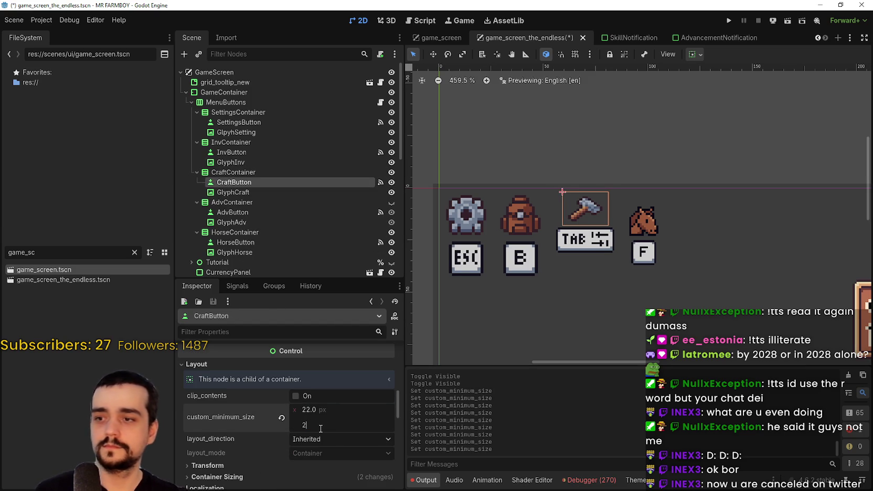
pyautogui.press('Return')
pyautogui.hotkey('ctrl', 's')
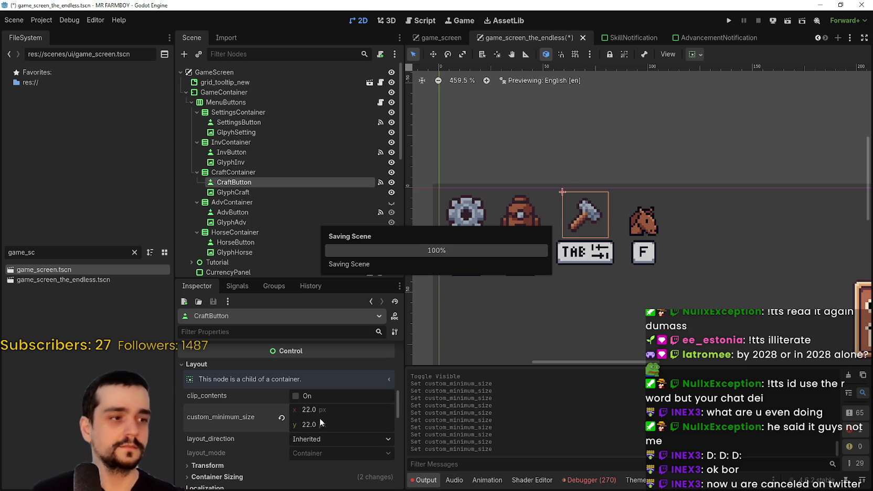
# - Give the TAB key glyph GlyphCraft a 22×22 minimum size and save
pyautogui.moveTo(305, 357)
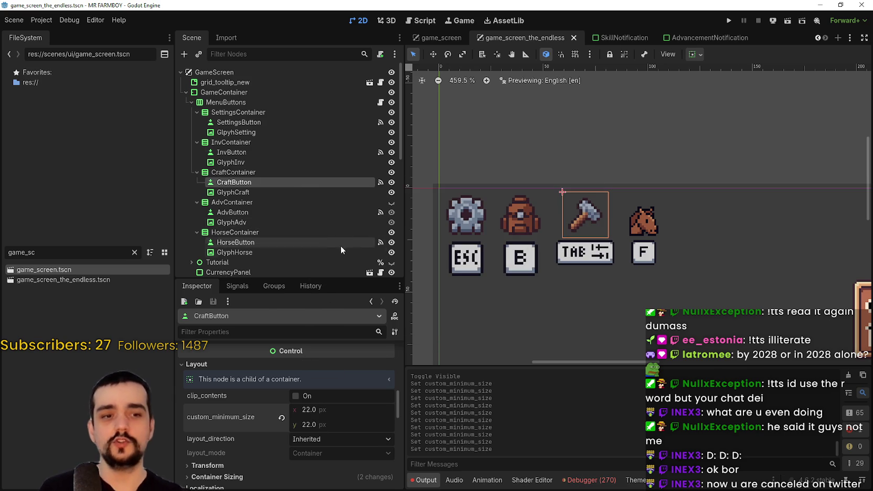
pyautogui.click(234, 192)
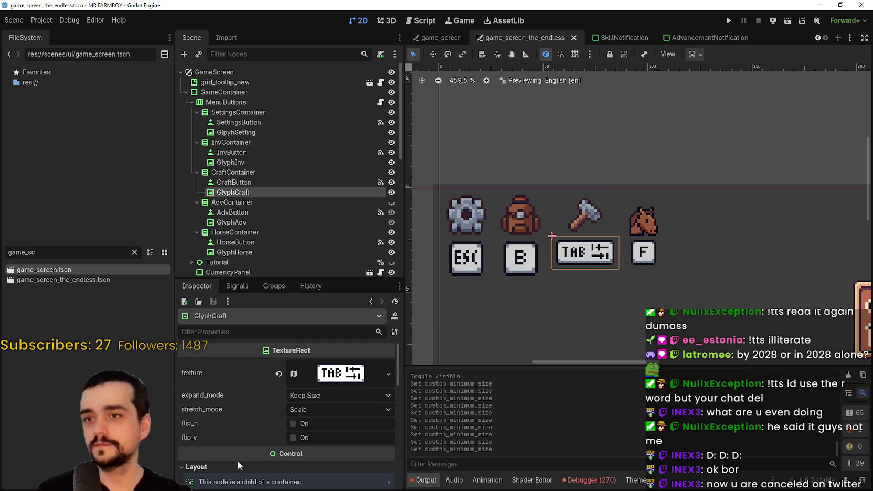
pyautogui.scroll(-2, 262, 431)
pyautogui.click(341, 441)
pyautogui.write('22')
pyautogui.press('Tab')
pyautogui.write('22')
pyautogui.press('Return')
pyautogui.scroll(-1, 609, 283)
pyautogui.hotkey('ctrl', 's')
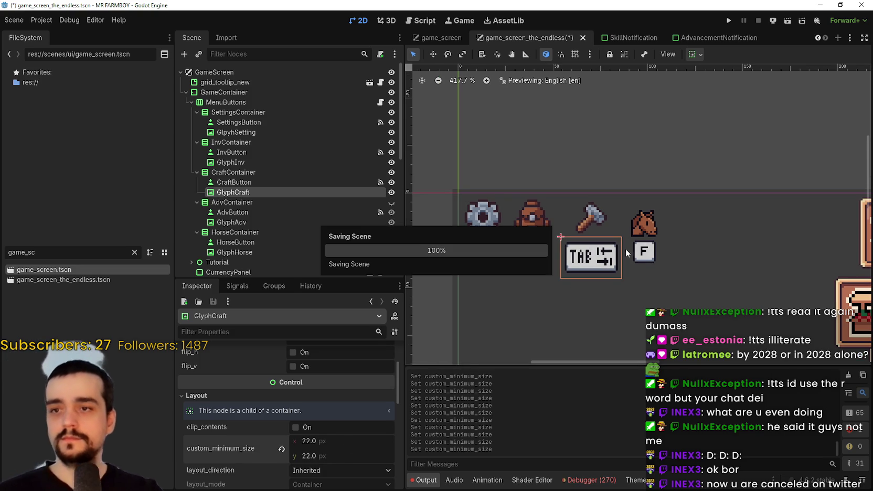
# - Set the horse HorseButton's minimum size to 22×22
pyautogui.scroll(2, 575, 293)
pyautogui.scroll(-3, 575, 292)
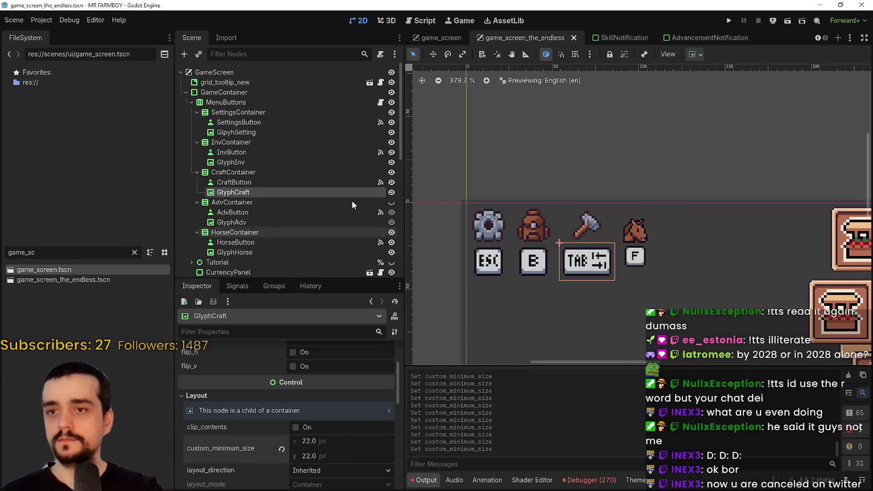
pyautogui.scroll(-1, 247, 186)
pyautogui.scroll(-2, 247, 187)
pyautogui.click(236, 166)
pyautogui.scroll(-3, 335, 447)
pyautogui.scroll(-3, 334, 448)
pyautogui.click(333, 446)
pyautogui.write('22')
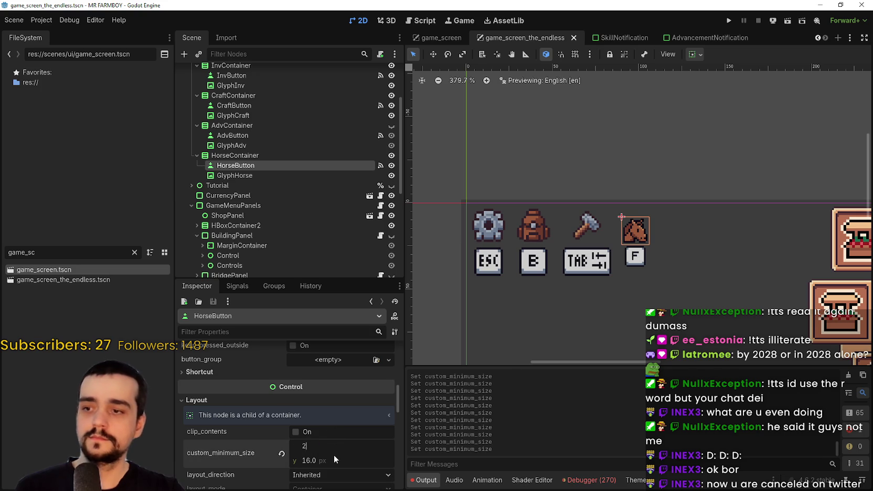
pyautogui.press('Tab')
pyautogui.press('Return')
# - Give the F key glyph GlyphHorse a 22×22 minimum size and save the scene
pyautogui.scroll(-5, 336, 452)
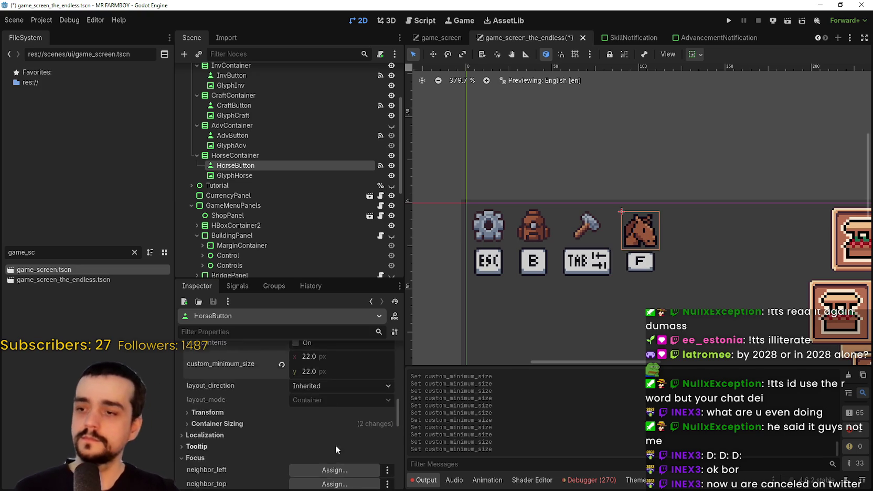
pyautogui.click(235, 175)
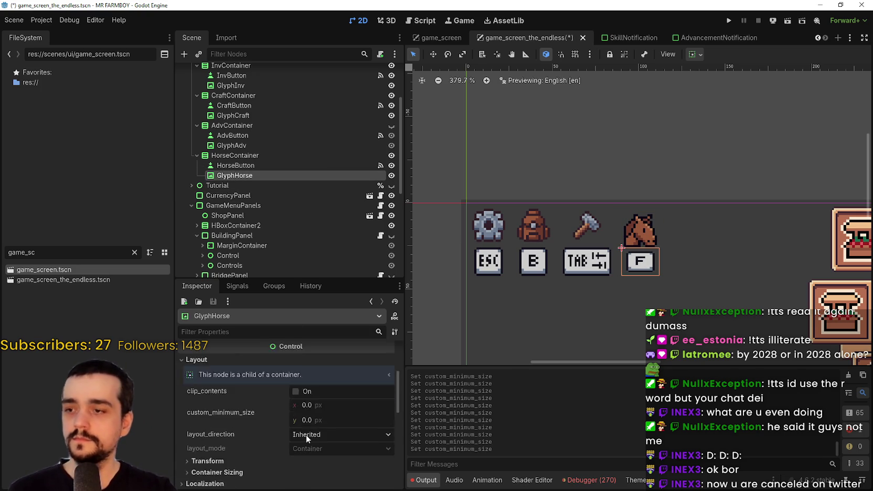
pyautogui.scroll(-2, 322, 410)
pyautogui.click(320, 352)
pyautogui.write('2')
pyautogui.press('Return')
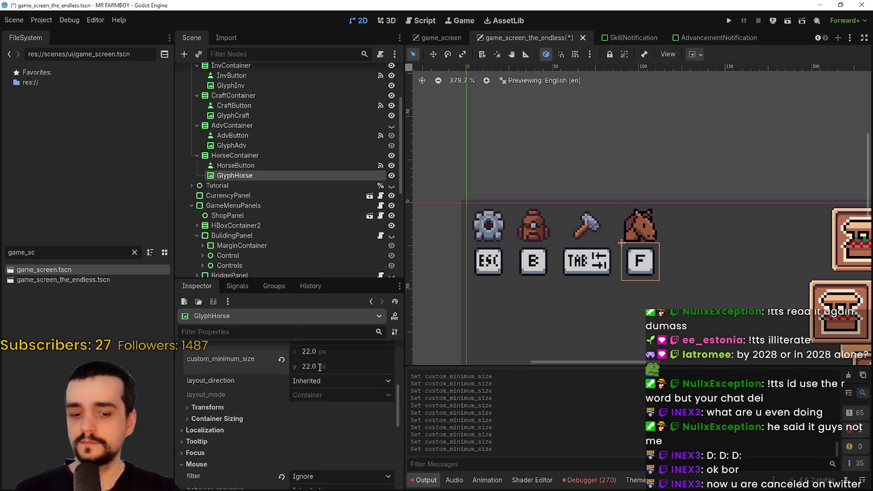
pyautogui.hotkey('ctrl', 's')
pyautogui.scroll(2, 626, 259)
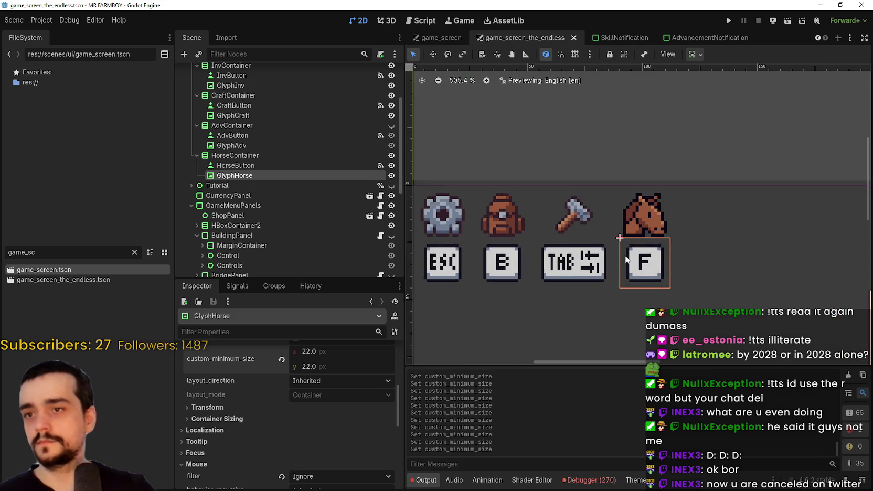
pyautogui.scroll(2, 626, 258)
pyautogui.scroll(-4, 630, 256)
pyautogui.scroll(-4, 605, 262)
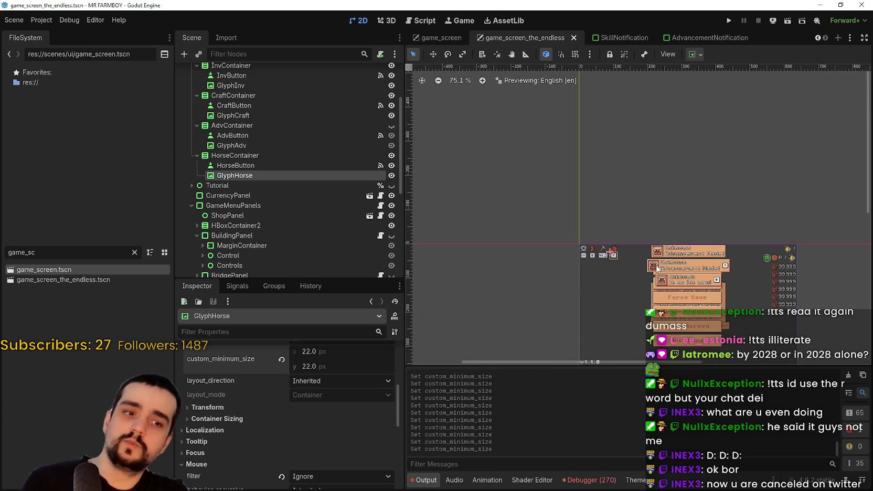
pyautogui.scroll(7, 577, 250)
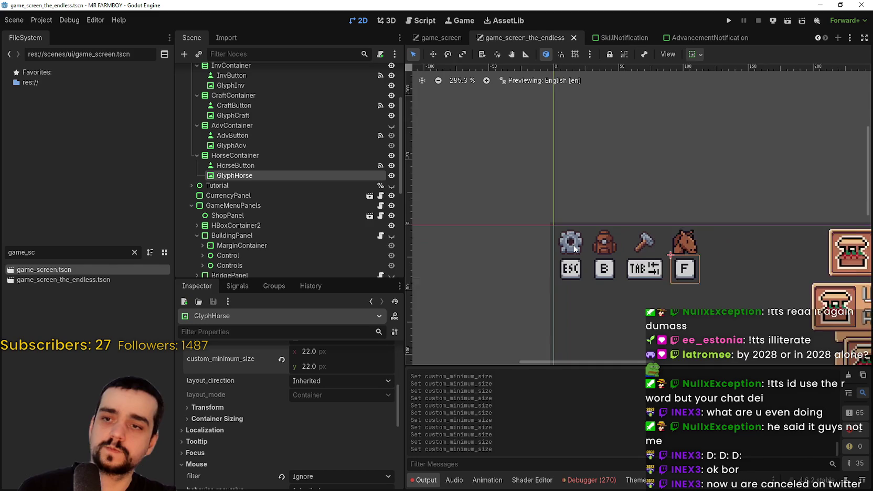
pyautogui.hotkey('ctrl', 's')
pyautogui.scroll(-6, 587, 247)
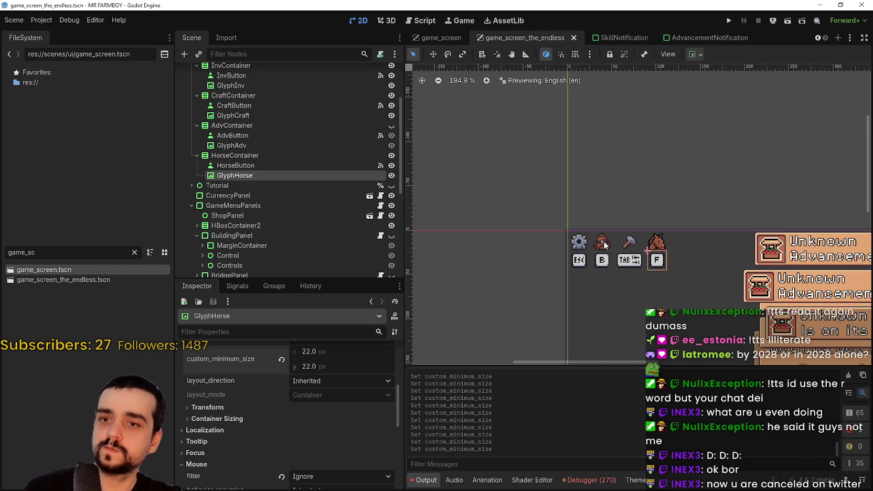
pyautogui.scroll(-3, 650, 255)
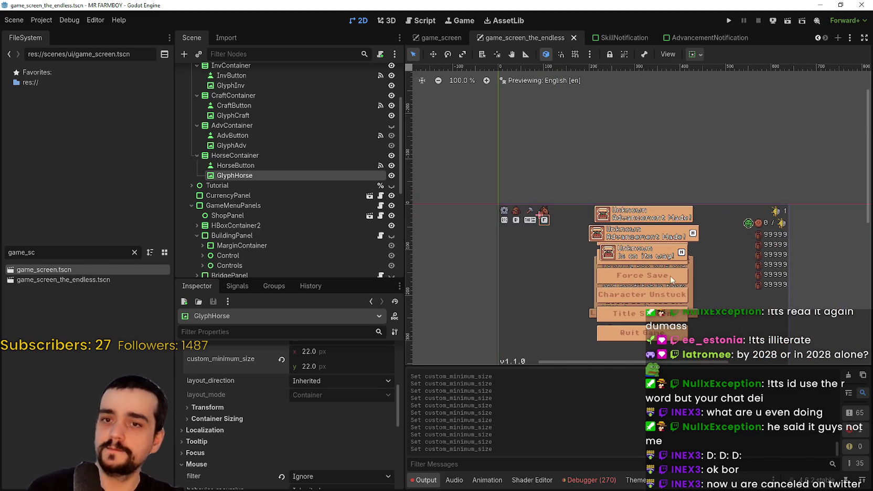
pyautogui.scroll(8, 684, 305)
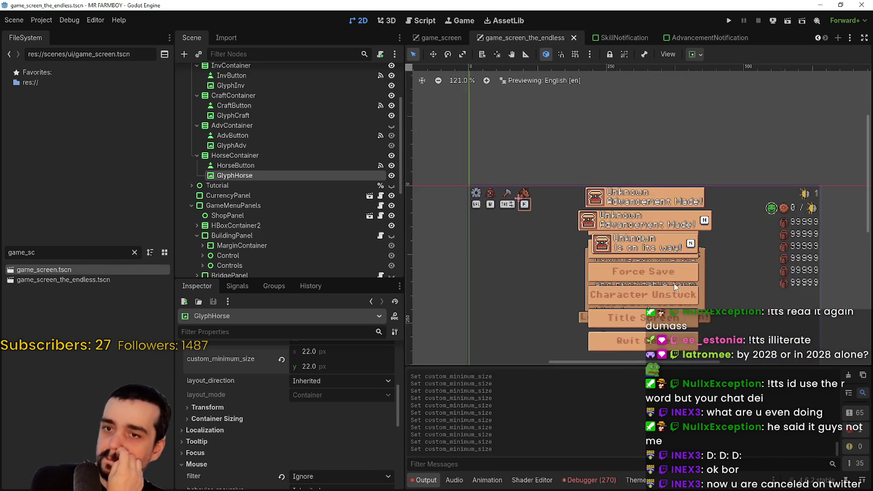
pyautogui.scroll(-5, 281, 183)
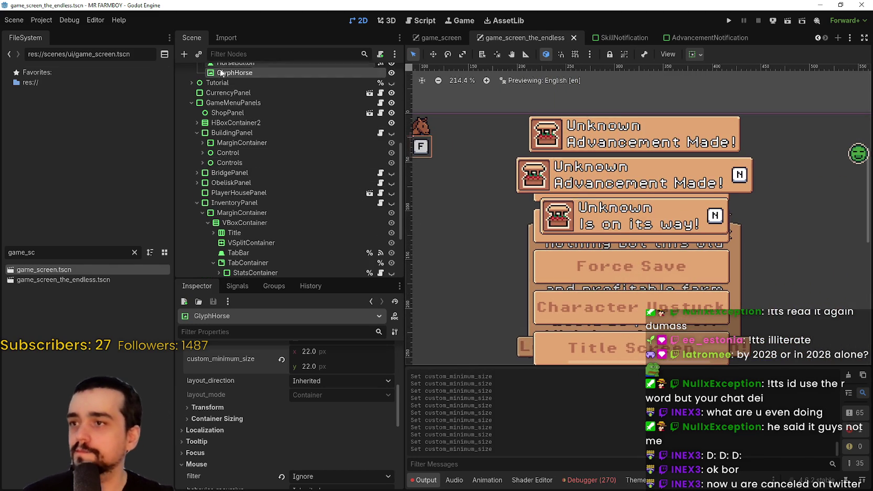
pyautogui.click(221, 95)
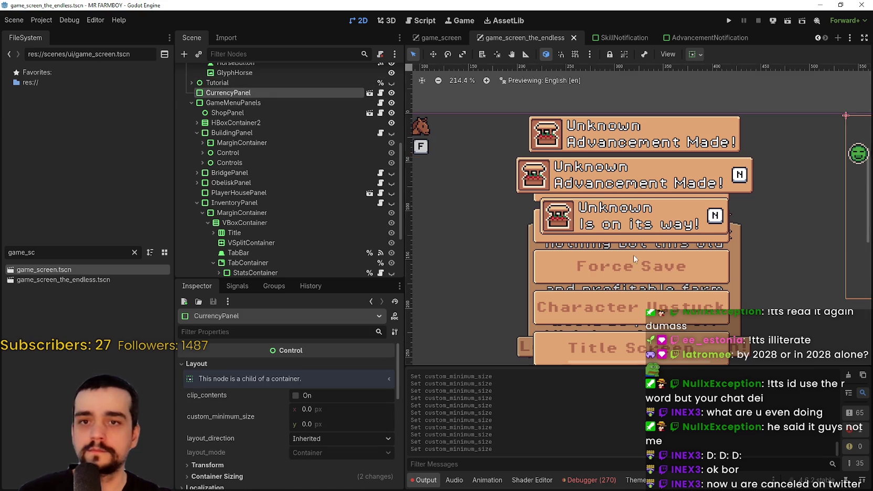
pyautogui.hotkey('shift', 'f')
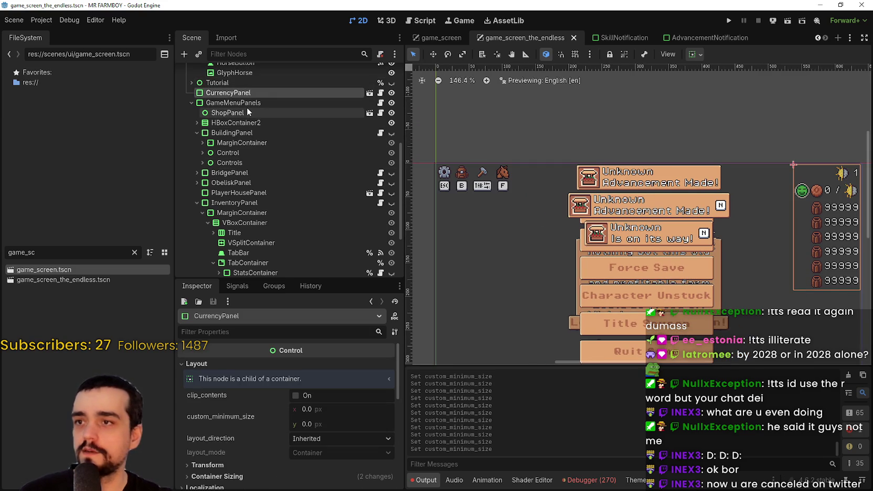
pyautogui.click(243, 113)
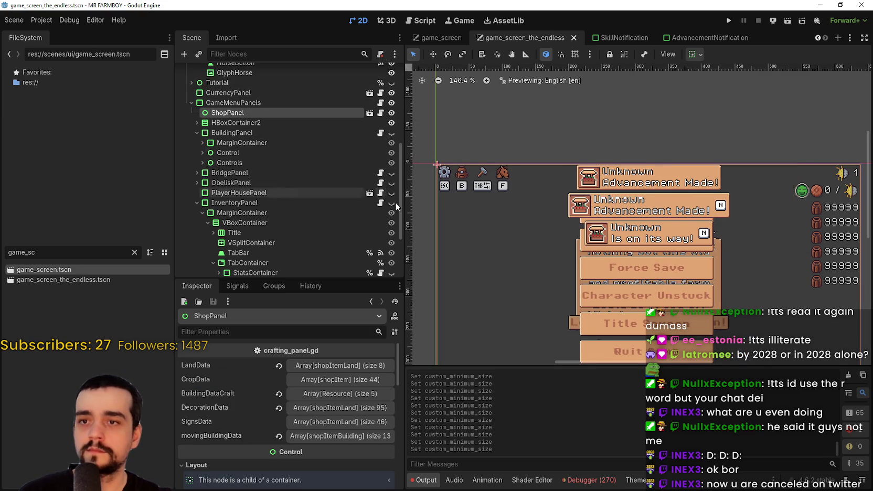
pyautogui.hotkey('shift', 'f')
pyautogui.click(197, 123)
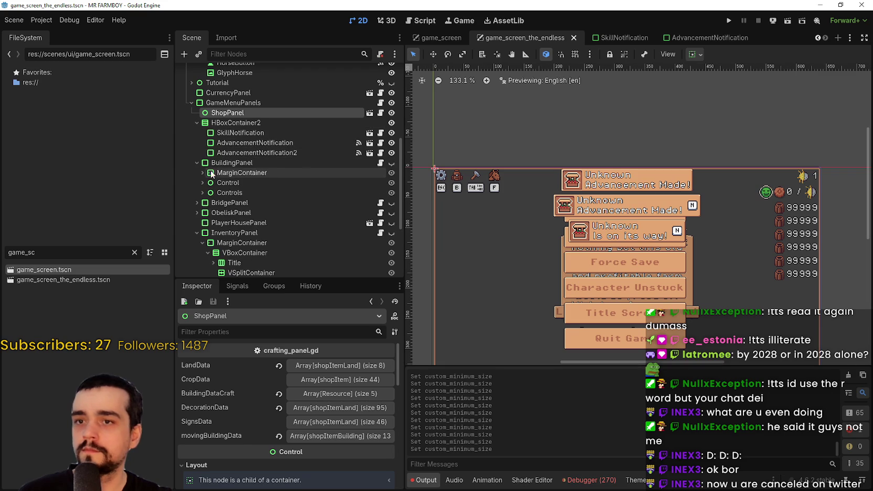
pyautogui.scroll(-1, 399, 141)
pyautogui.scroll(-1, 339, 152)
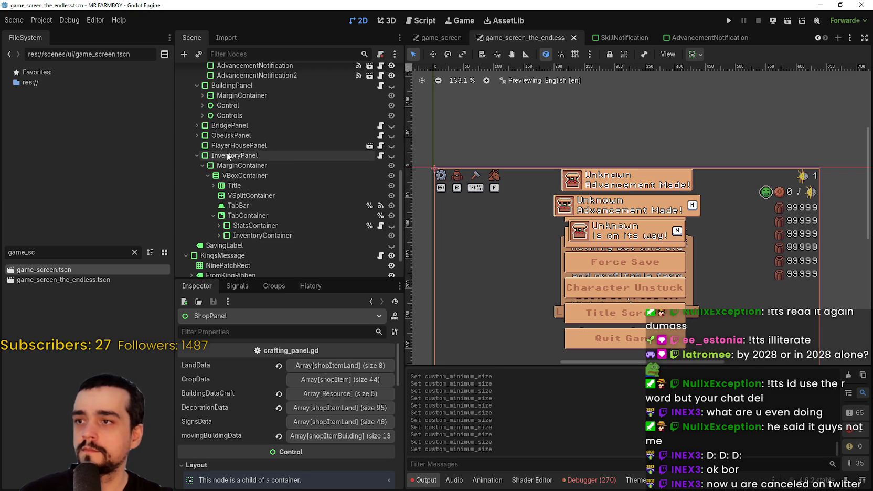
# - Select the SavingLabel node and make it visible on the canvas
pyautogui.click(236, 146)
pyautogui.scroll(-2, 385, 187)
pyautogui.click(391, 210)
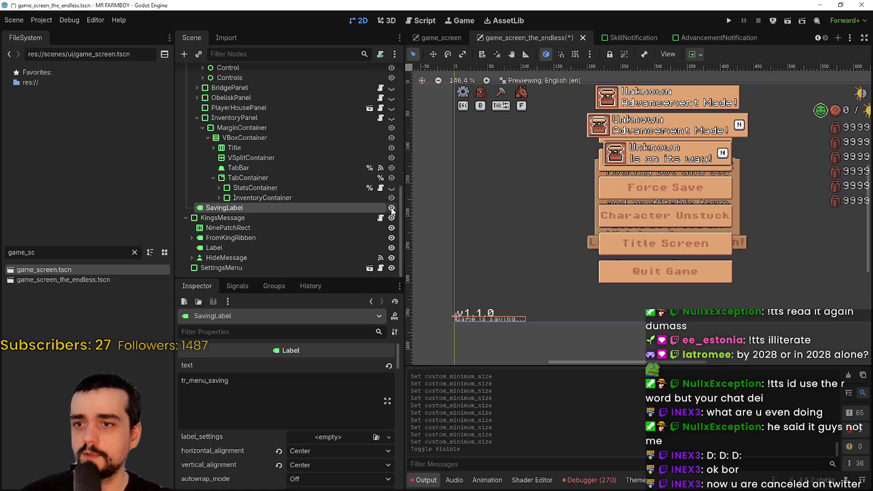
pyautogui.click(391, 209)
pyautogui.click(391, 209)
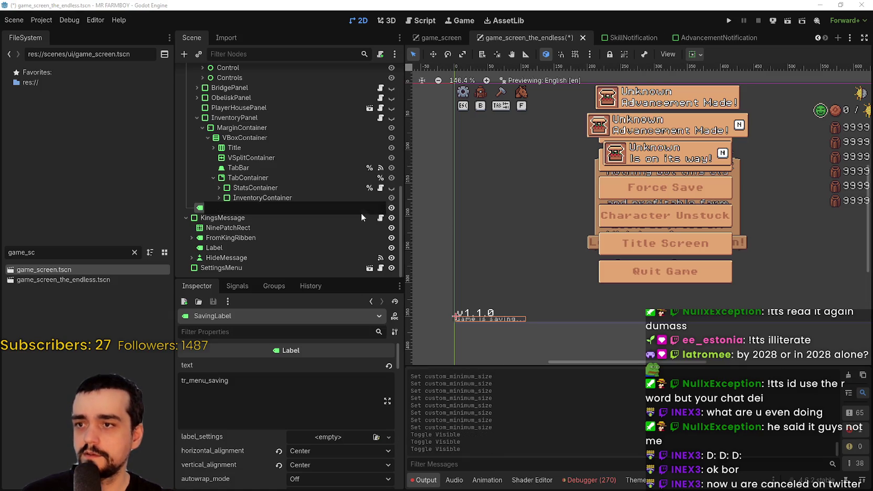
pyautogui.scroll(-1, 286, 410)
pyautogui.scroll(-10, 284, 401)
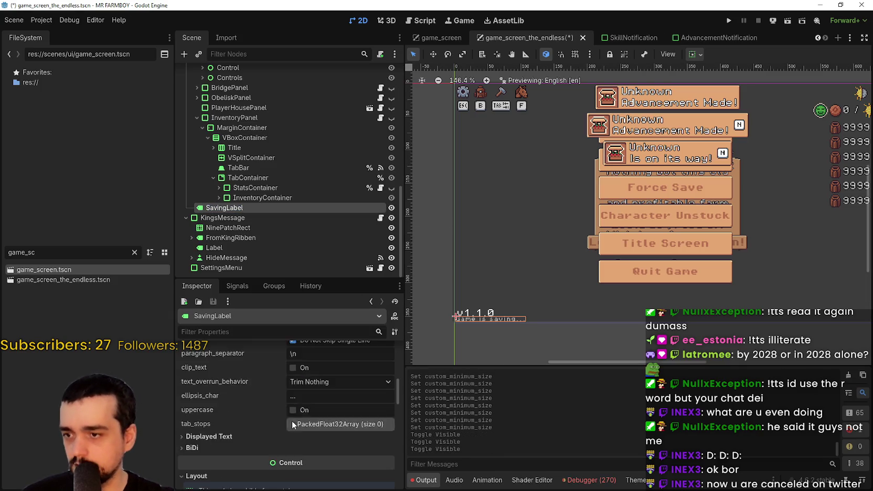
pyautogui.scroll(-5, 270, 424)
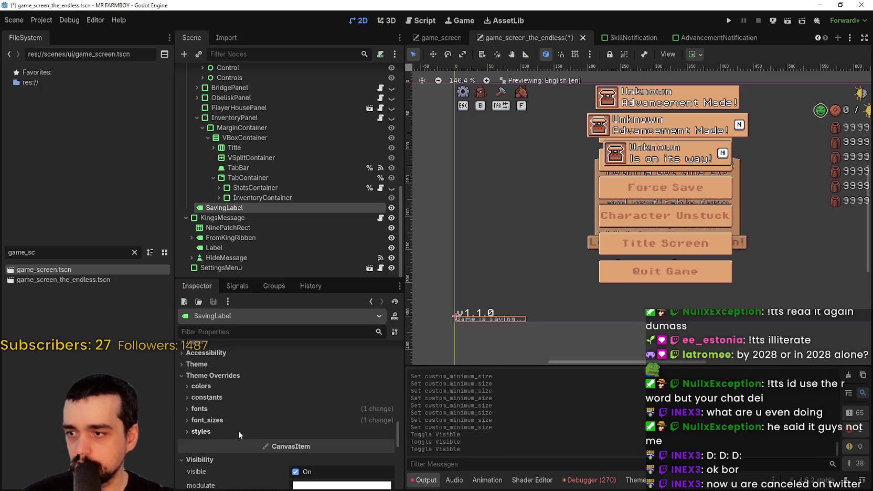
# - Raise the SavingLabel's font_size override to 12 px and save
pyautogui.click(259, 420)
pyautogui.click(391, 432)
pyautogui.click(391, 432)
pyautogui.click(391, 432)
pyautogui.click(391, 431)
pyautogui.scroll(5, 563, 326)
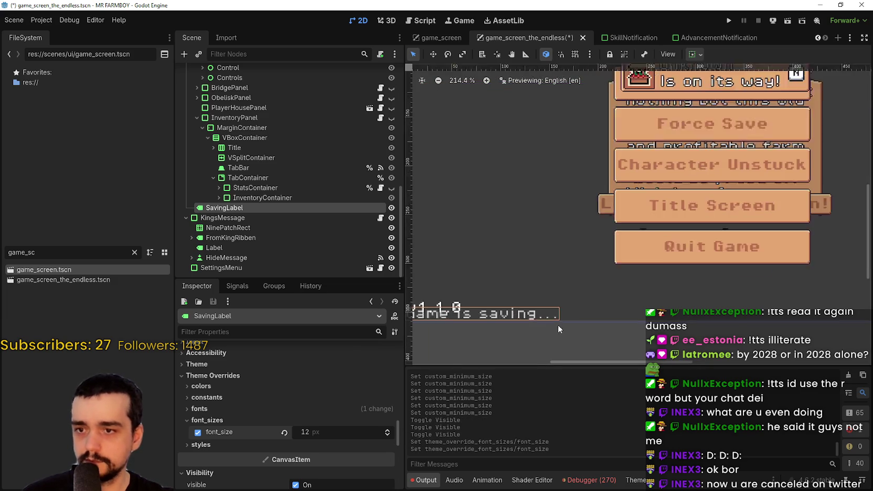
pyautogui.scroll(-6, 548, 291)
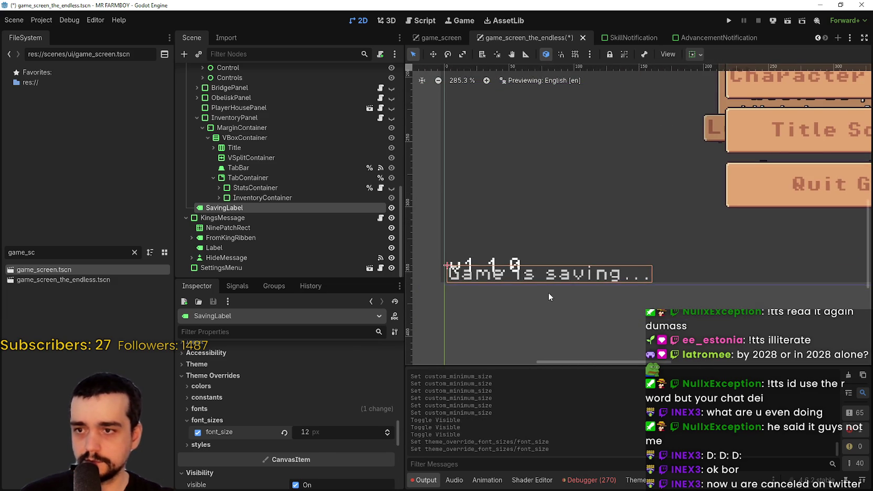
pyautogui.hotkey('ctrl', 's')
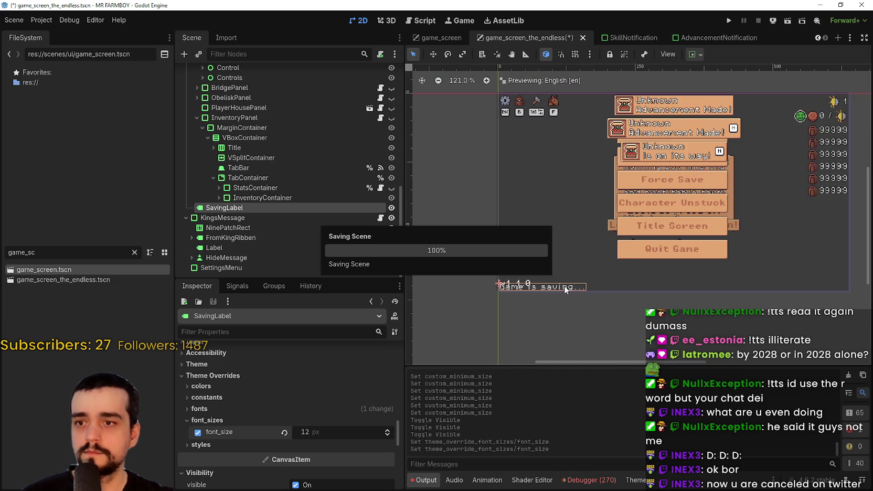
# - Hide the saving label again and save game_screen_the_endless.tscn
pyautogui.click(391, 208)
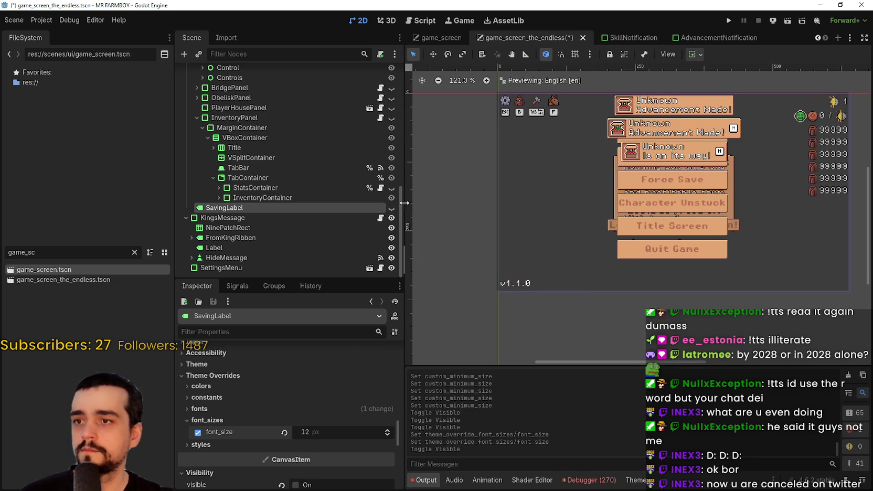
pyautogui.hotkey('ctrl', 's')
pyautogui.click(435, 36)
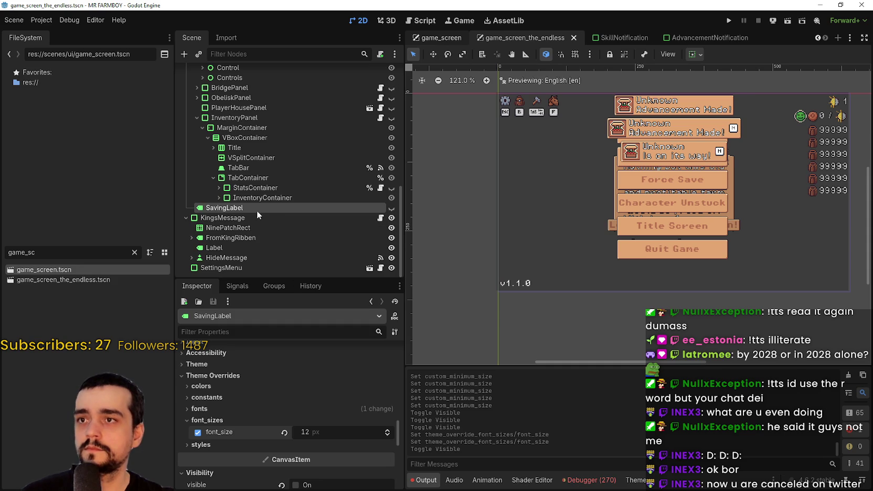
# - Select game_screen's SavingLabel and make it visible on the canvas
pyautogui.scroll(-1, 304, 191)
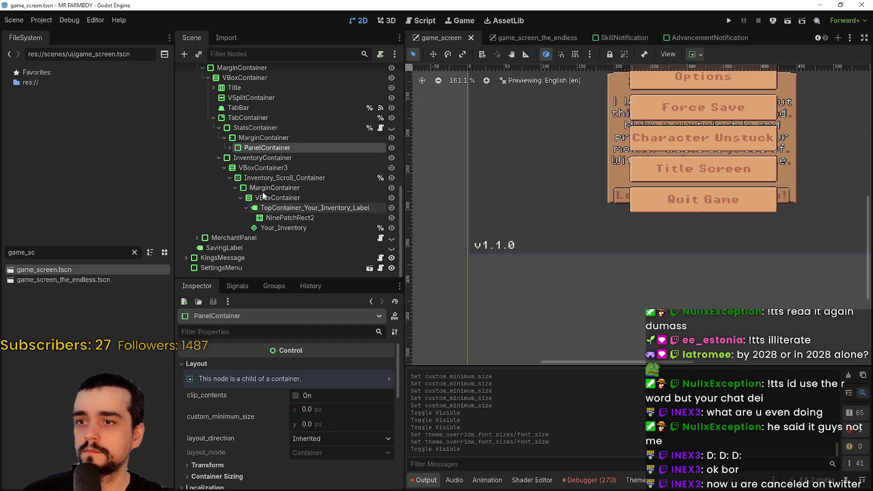
pyautogui.click(239, 249)
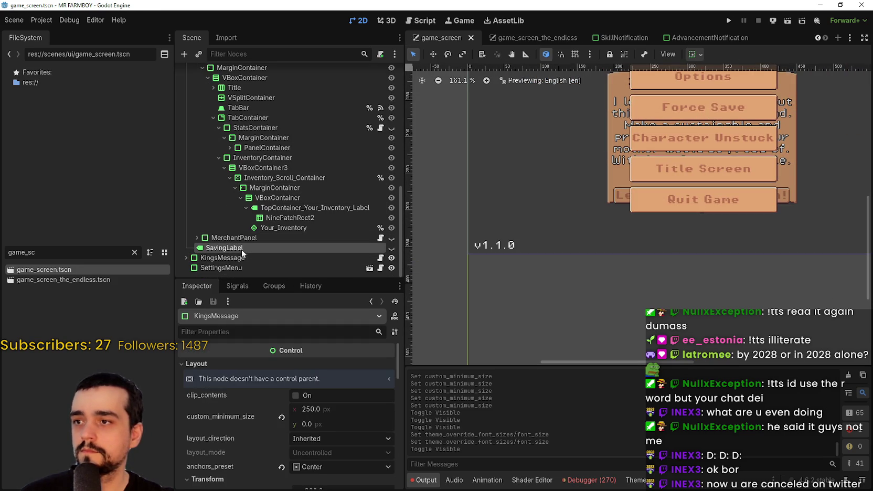
pyautogui.click(391, 247)
pyautogui.scroll(-5, 341, 445)
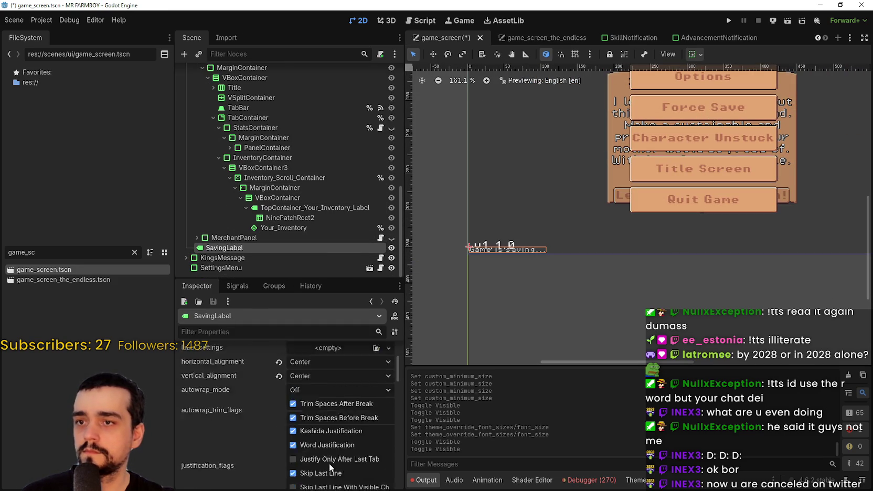
pyautogui.scroll(-8, 350, 435)
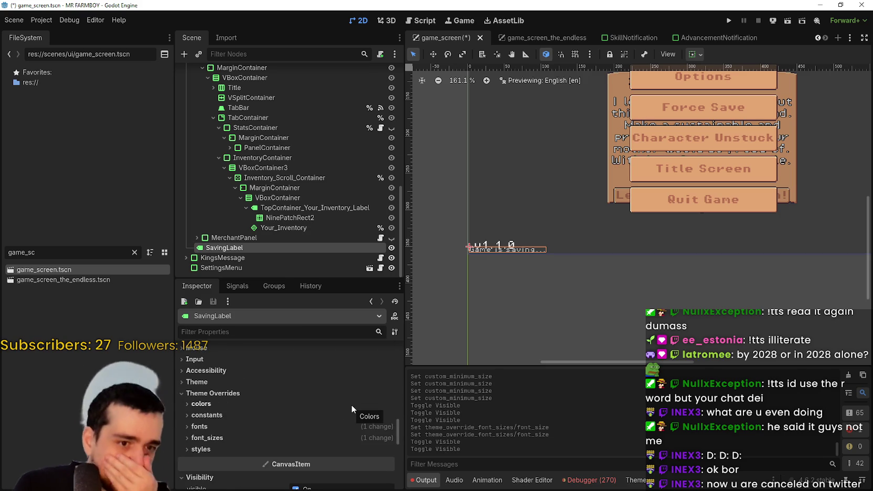
# - Set the label's font_size override to 12 px and save
pyautogui.click(343, 449)
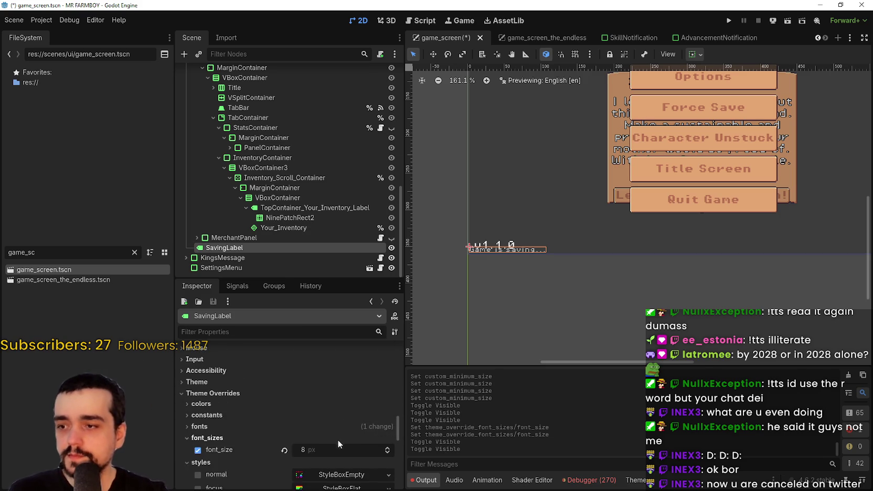
pyautogui.click(338, 438)
pyautogui.click(368, 412)
pyautogui.write('12')
pyautogui.press('Return')
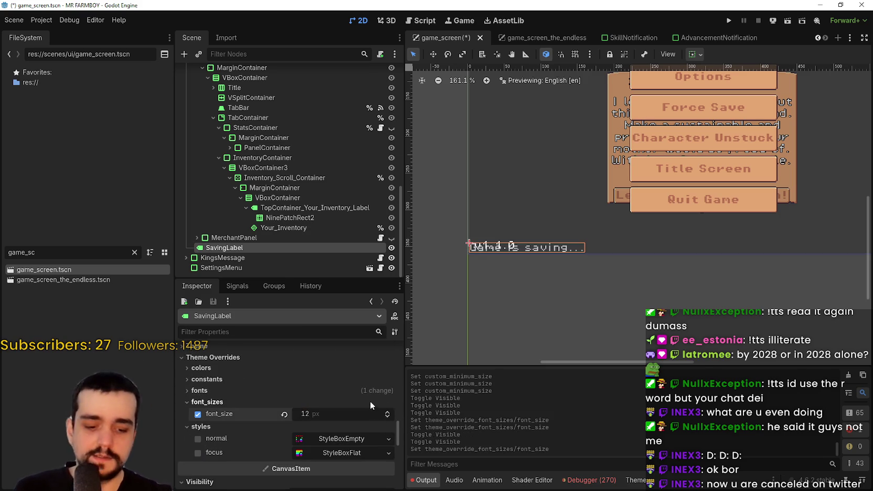
pyautogui.hotkey('ctrl', 's')
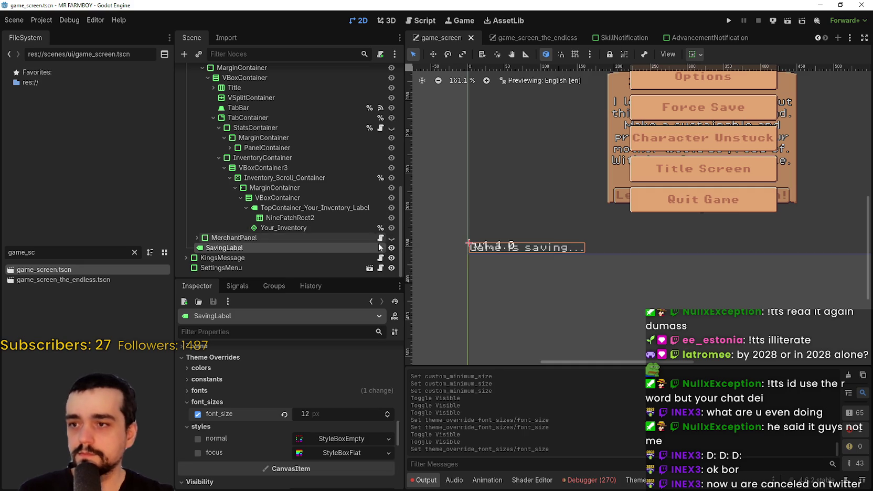
# - Hide the saving label, save, and return to game_screen_the_endless
pyautogui.click(391, 248)
pyautogui.hotkey('ctrl', 's')
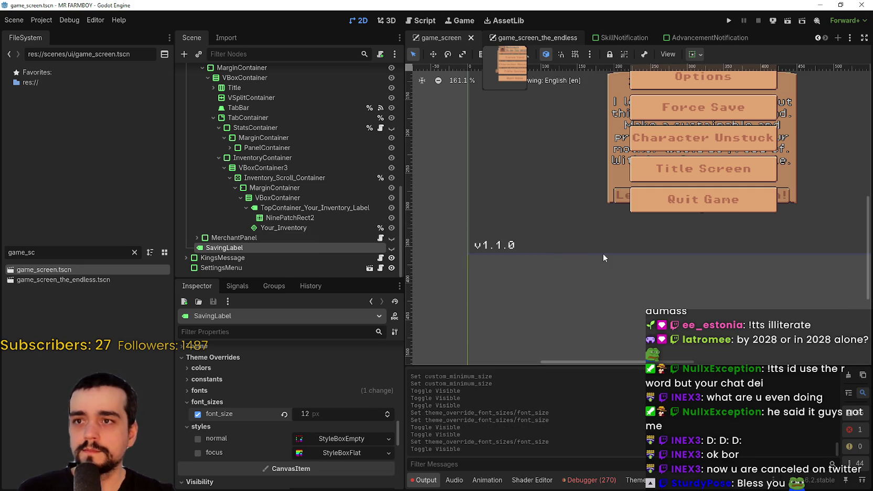
pyautogui.hotkey('ctrl', 'Tab')
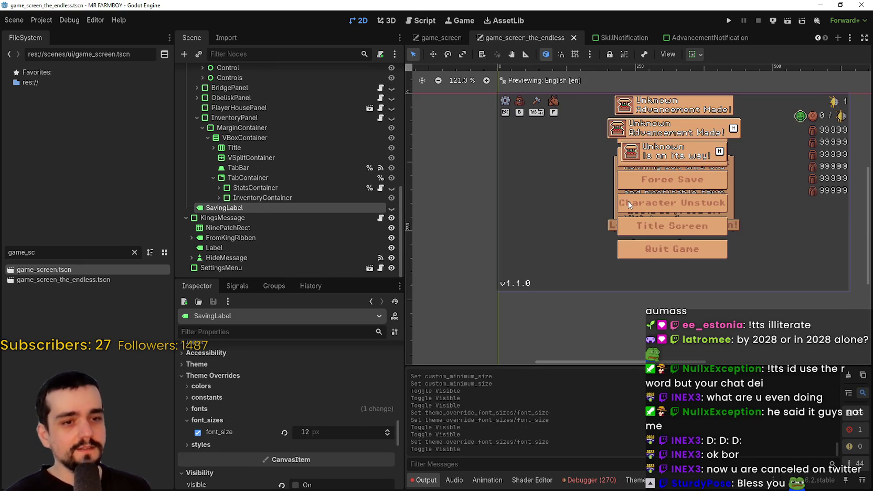
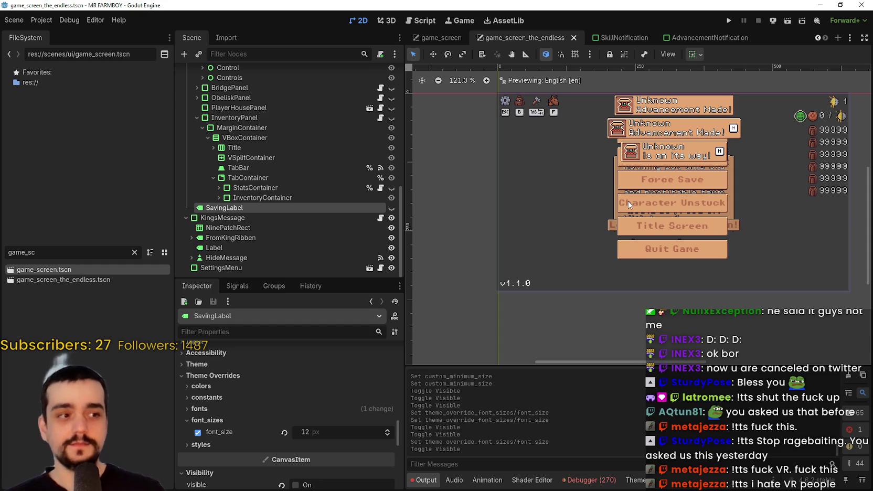
# - Zoom around the 2D view to check the menu layout, then save game_screen_the_endless
pyautogui.scroll(-2, 529, 196)
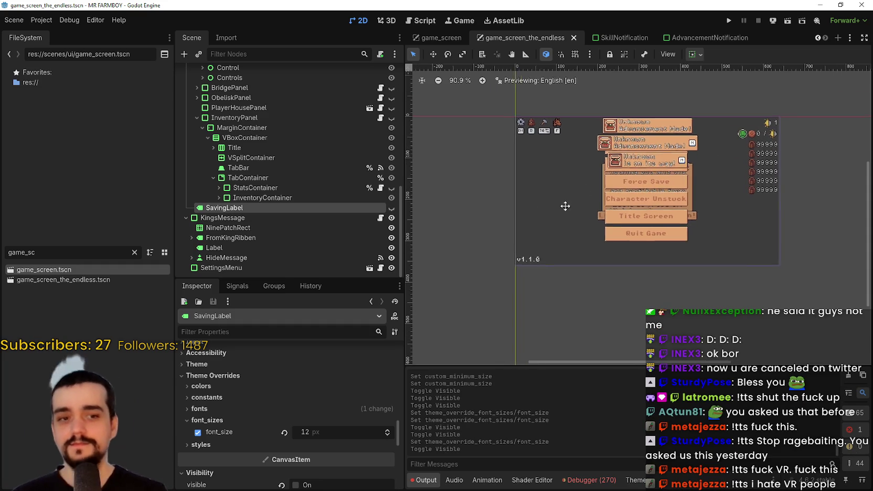
pyautogui.scroll(1, 560, 235)
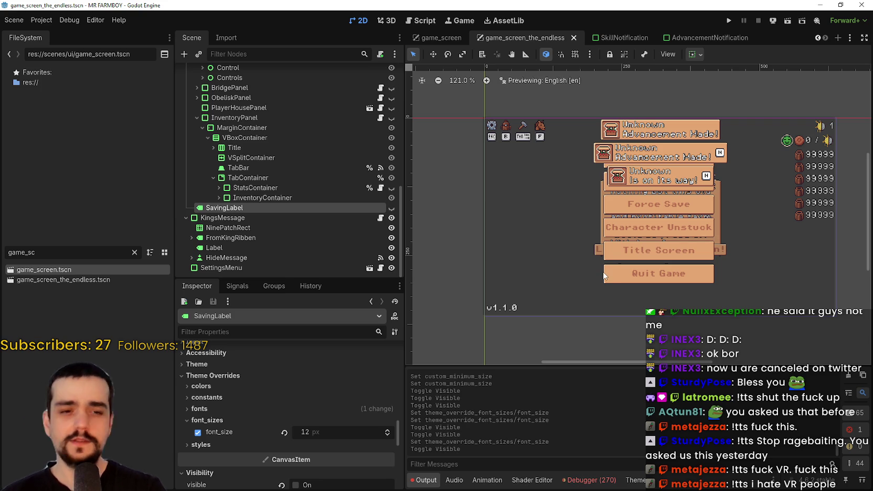
pyautogui.scroll(1, 601, 268)
pyautogui.scroll(-1, 614, 243)
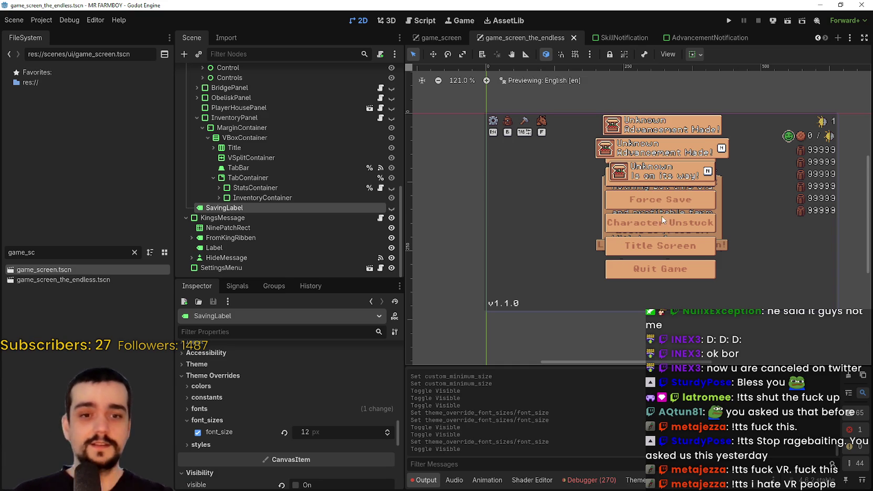
pyautogui.scroll(3, 660, 211)
pyautogui.scroll(-2, 660, 211)
pyautogui.scroll(-1, 628, 206)
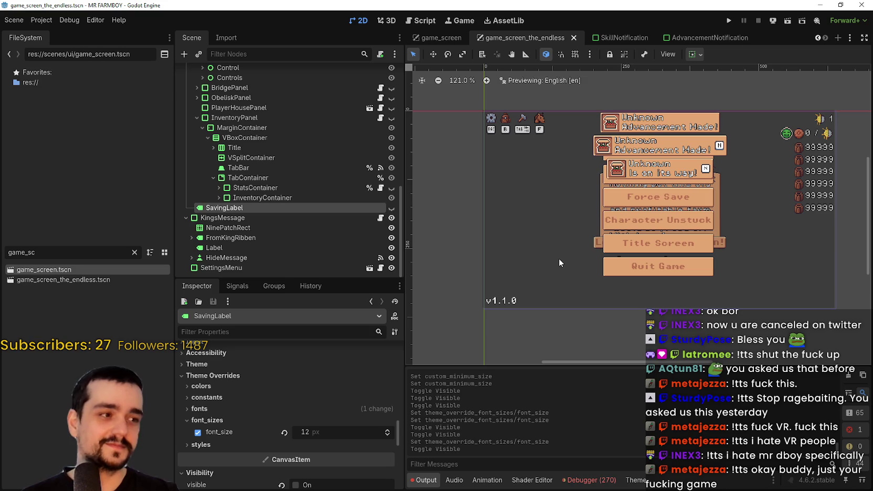
pyautogui.scroll(1, 559, 259)
pyautogui.scroll(-1, 549, 241)
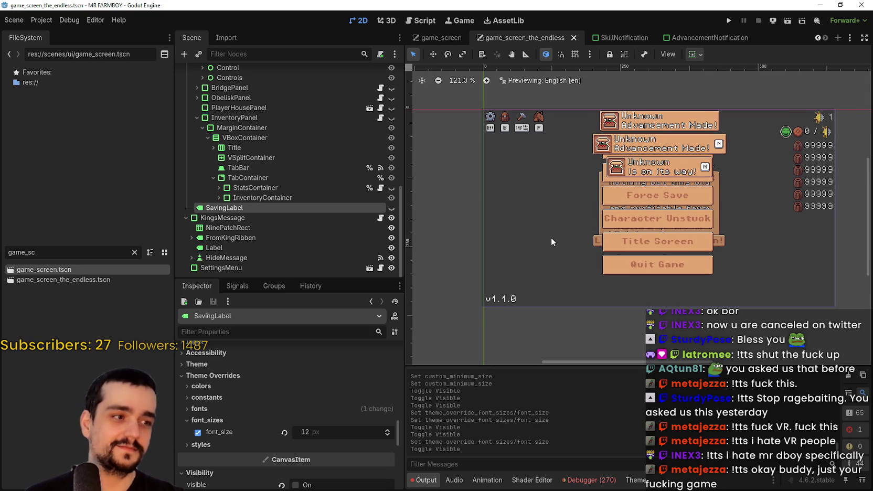
pyautogui.scroll(-1, 535, 240)
pyautogui.hotkey('ctrl', 's')
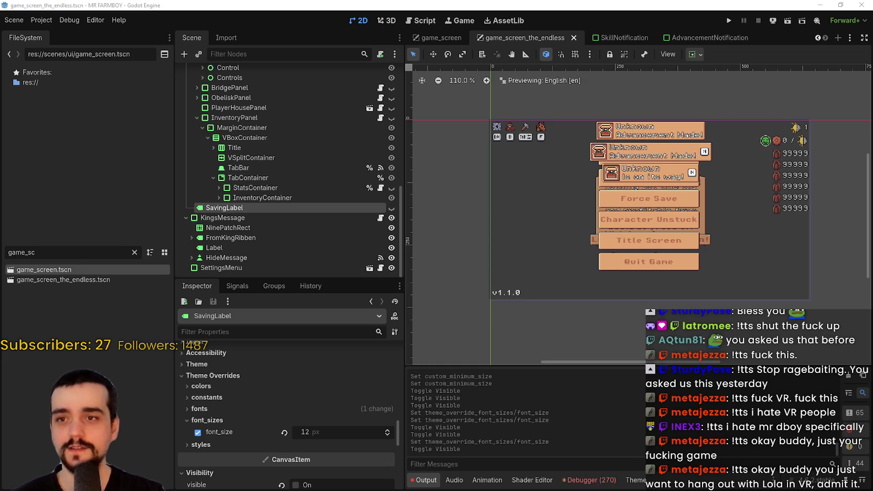
# - Review the in-game menu preview at several zoom levels and save the scene again
pyautogui.scroll(-4, 527, 202)
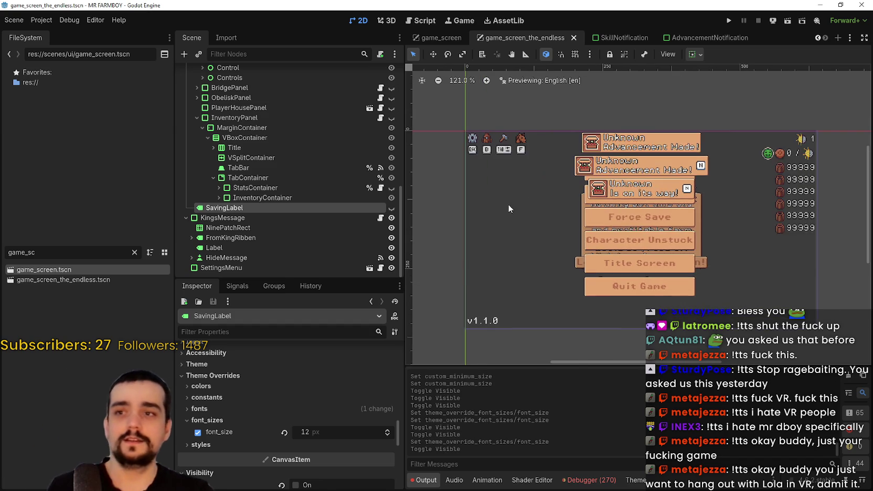
pyautogui.scroll(2, 536, 147)
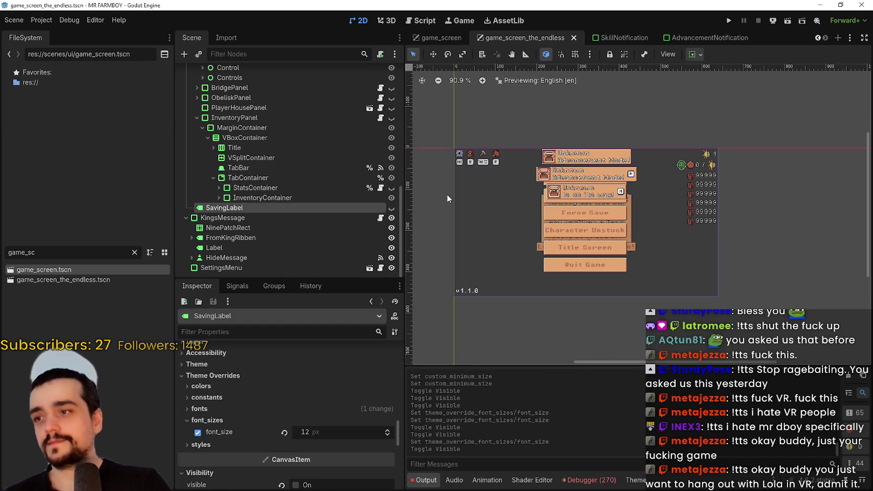
pyautogui.scroll(2, 499, 199)
pyautogui.scroll(-3, 500, 199)
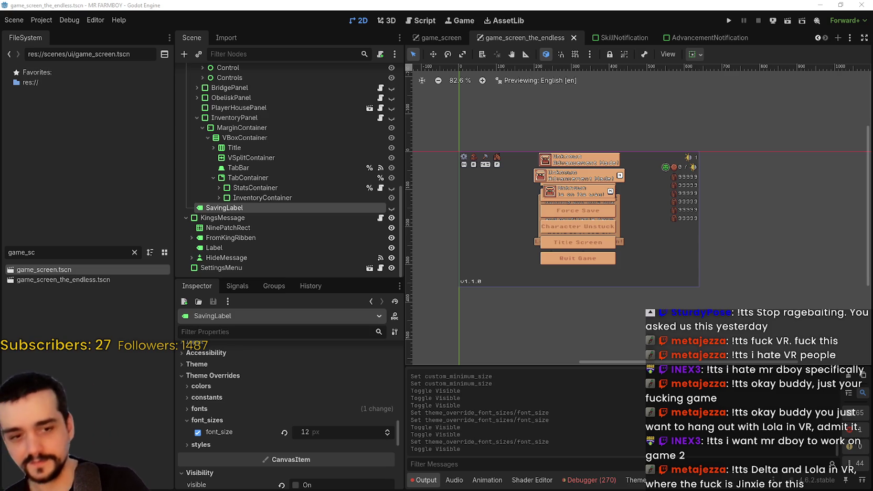
pyautogui.scroll(-1, 625, 181)
pyautogui.scroll(1, 581, 193)
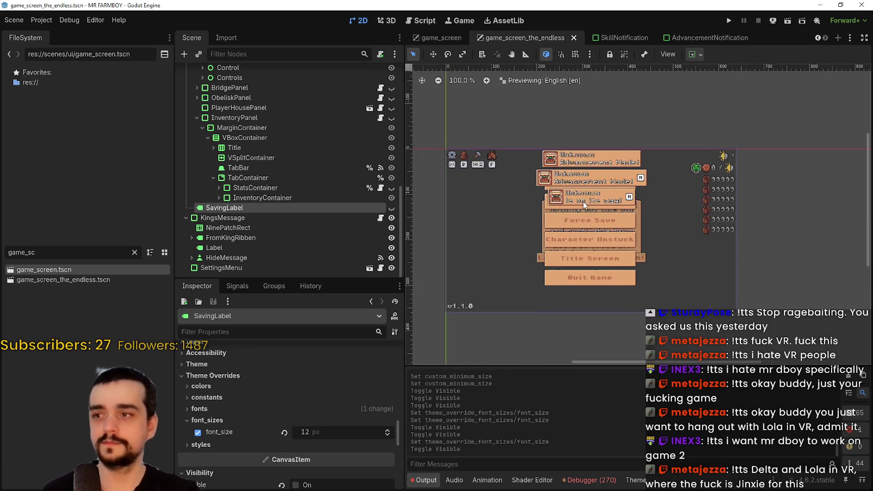
pyautogui.scroll(2, 539, 201)
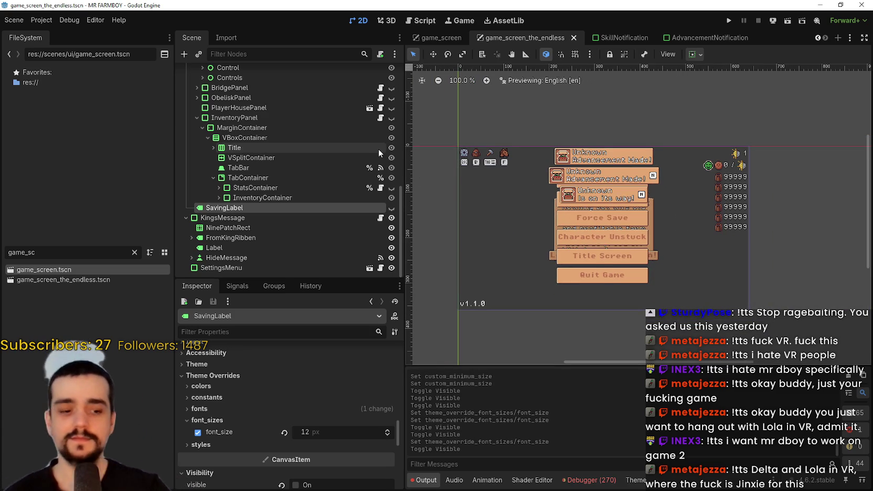
pyautogui.scroll(2, 556, 231)
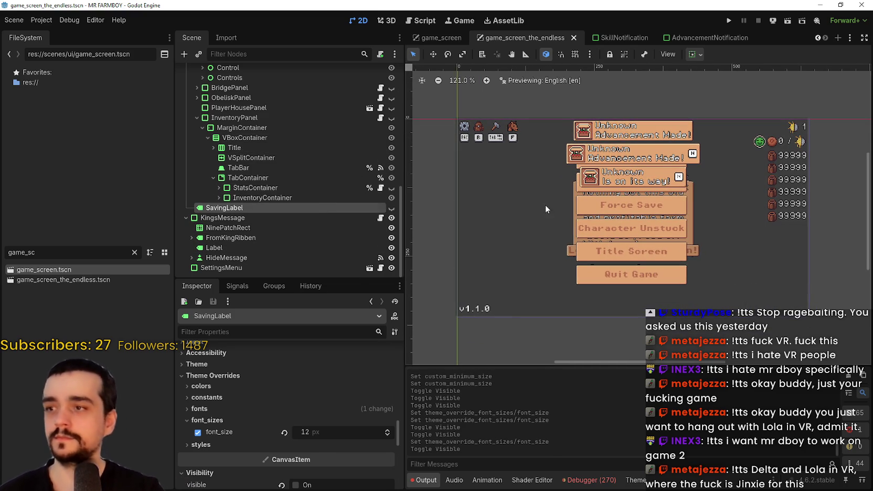
pyautogui.scroll(3, 548, 194)
pyautogui.hotkey('ctrl', 's')
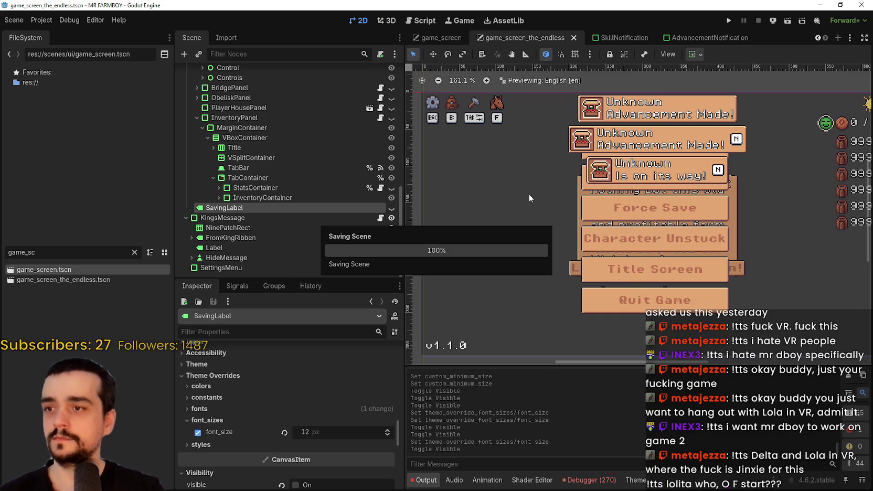
# - Collapse the InventoryPanel branch in the Scene dock and select the KingsMessage panel node
pyautogui.click(197, 116)
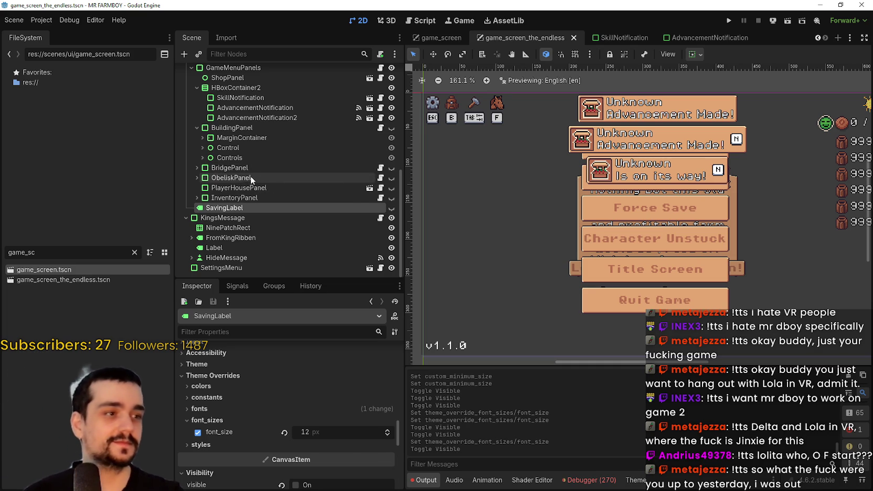
pyautogui.scroll(-2, 549, 215)
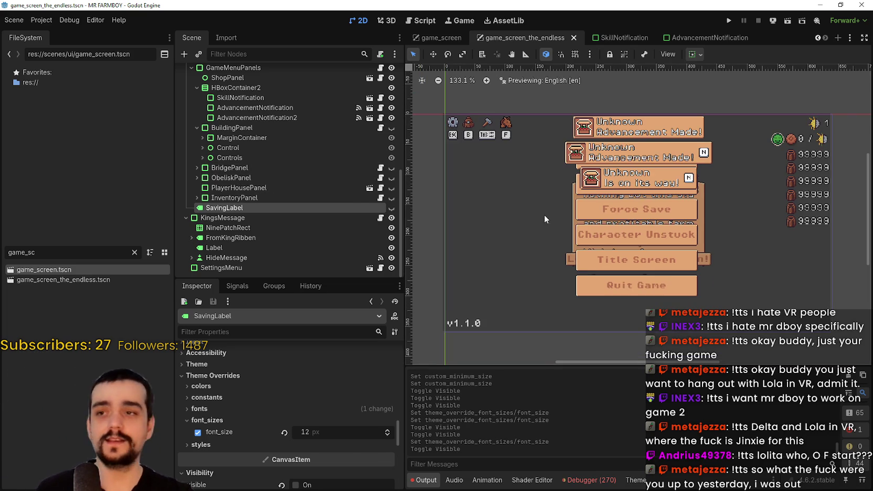
pyautogui.click(306, 218)
# - Select KingsMessage, then scroll up and collapse the GameContainer branch
pyautogui.click(288, 227)
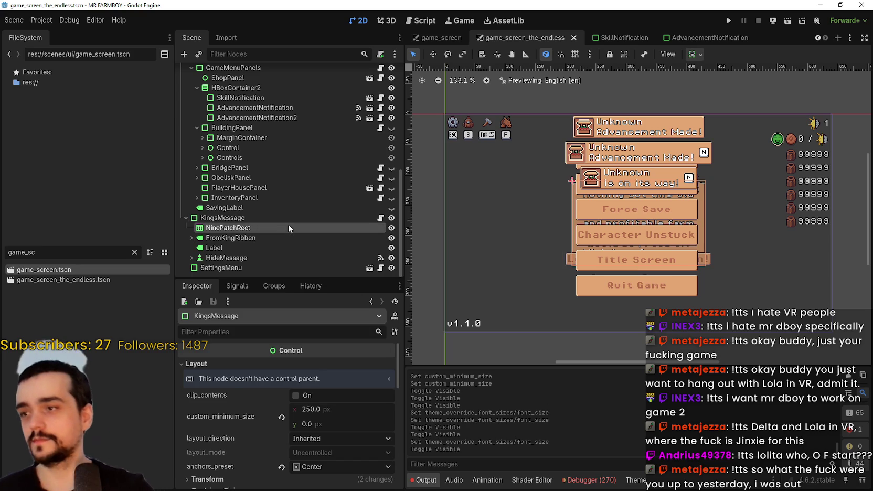
pyautogui.click(349, 219)
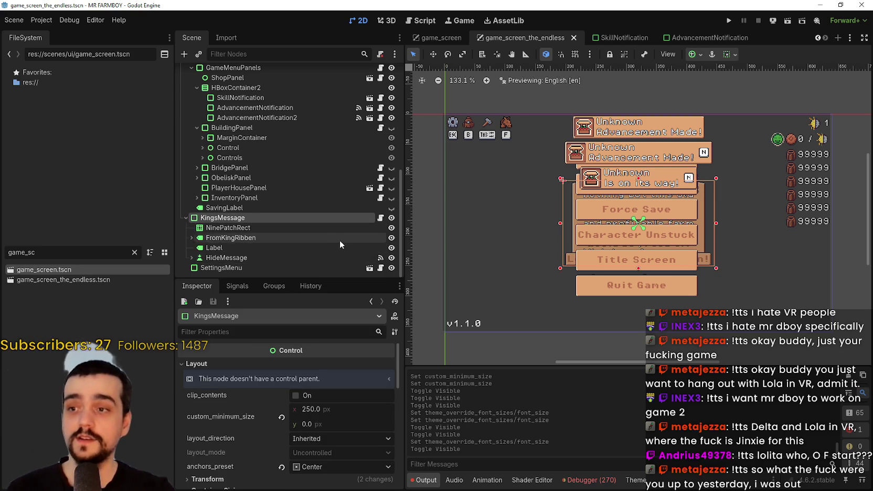
pyautogui.scroll(10, 315, 236)
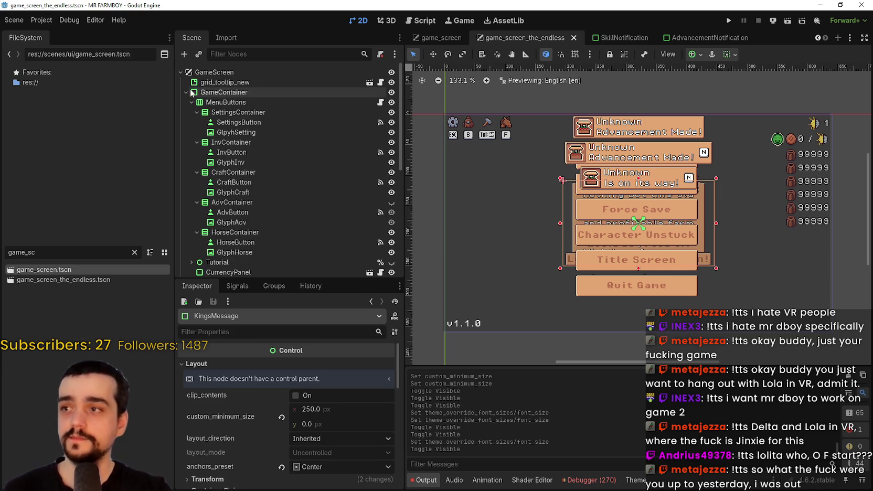
pyautogui.click(189, 92)
pyautogui.click(185, 92)
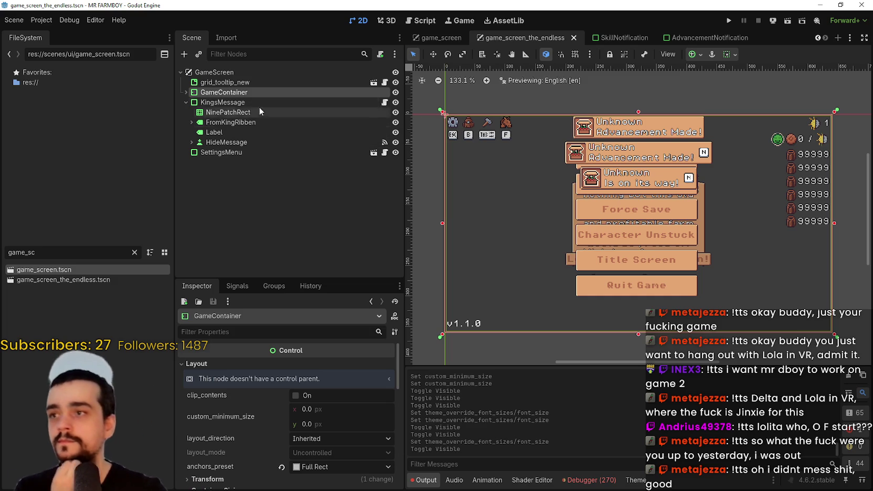
# - Toggle GameContainer's visibility off and back on to preview what lies beneath
pyautogui.click(312, 80)
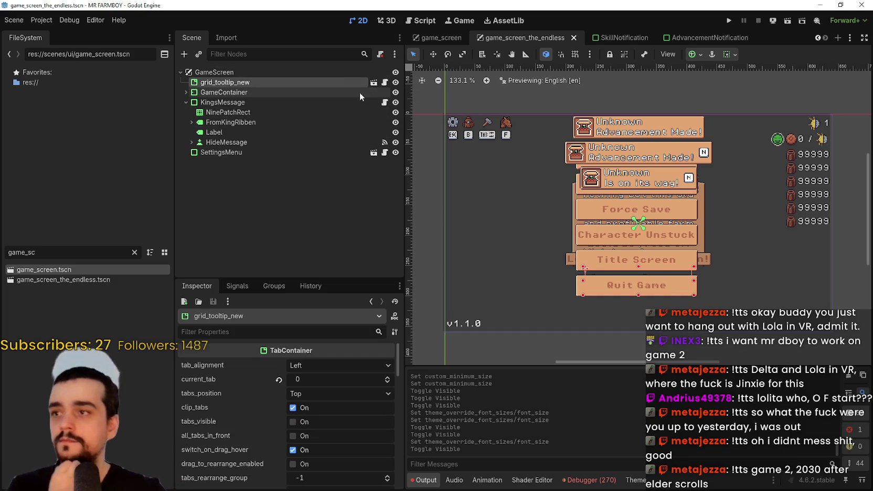
pyautogui.doubleClick(346, 95)
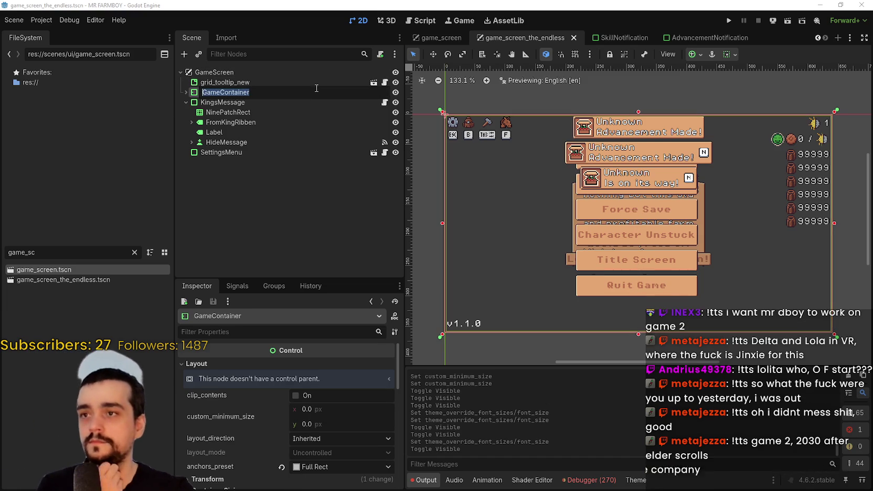
pyautogui.press('Return')
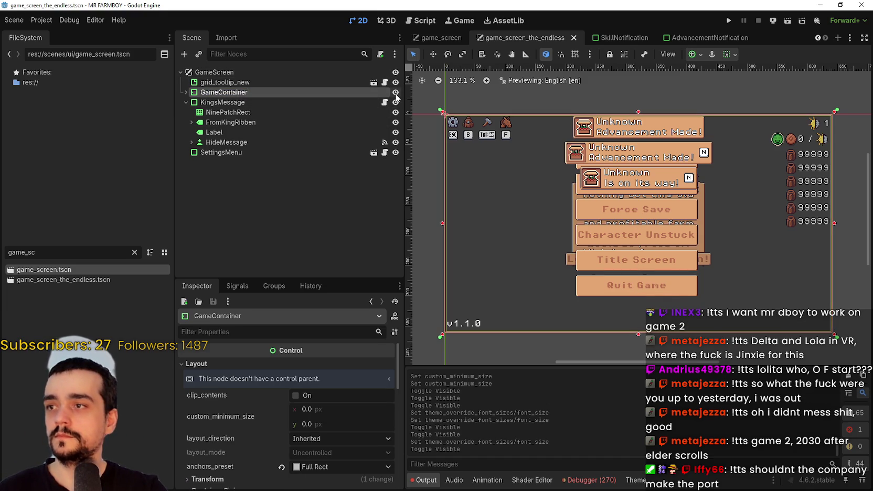
pyautogui.click(395, 93)
pyautogui.click(396, 93)
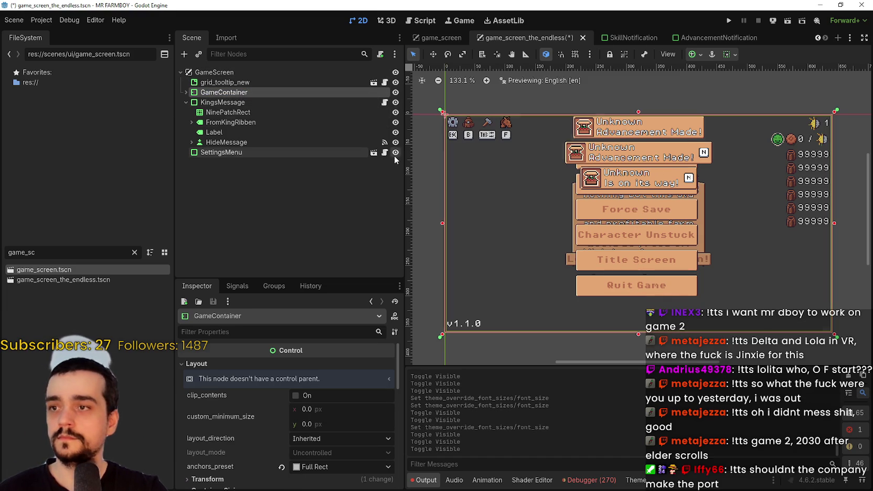
# - Hide SettingsMenu and GameContainer so only the King's letter shows, and save
pyautogui.click(396, 152)
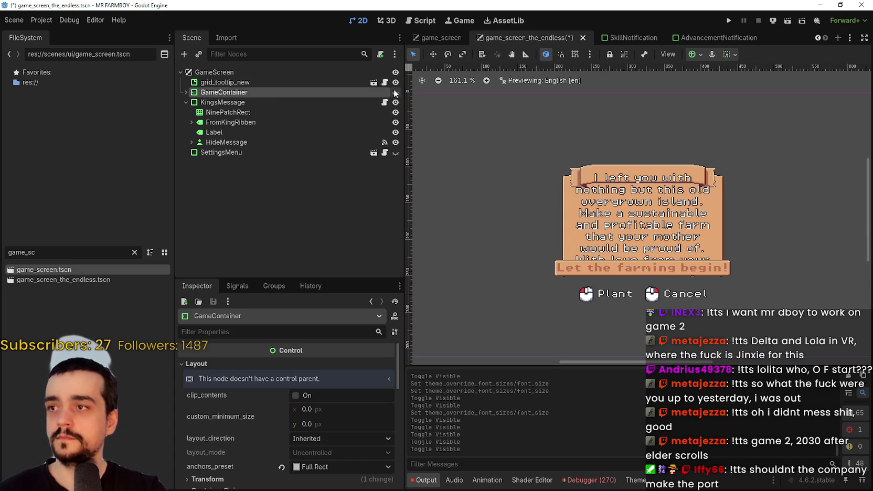
pyautogui.click(396, 93)
pyautogui.click(395, 92)
pyautogui.scroll(-6, 650, 208)
pyautogui.hotkey('ctrl', 's')
# - Select the KingsMessage panel and its NinePatchRect background to inspect them
pyautogui.scroll(10, 657, 250)
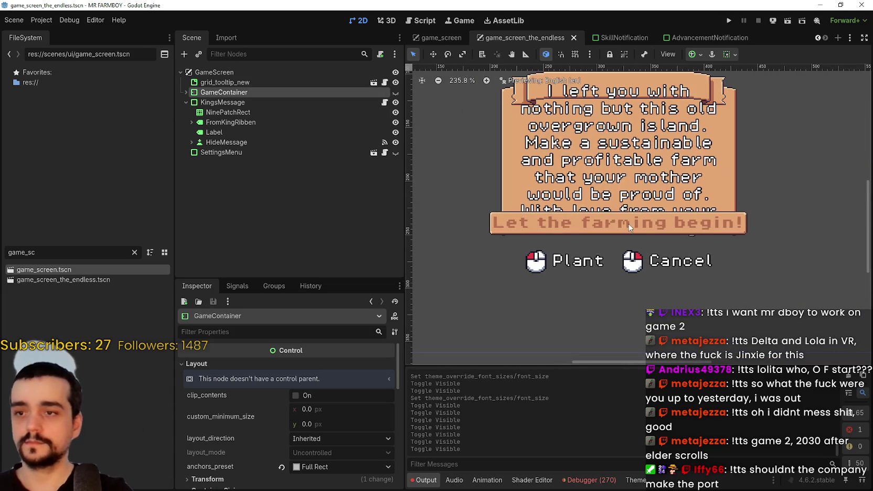
pyautogui.scroll(-3, 631, 226)
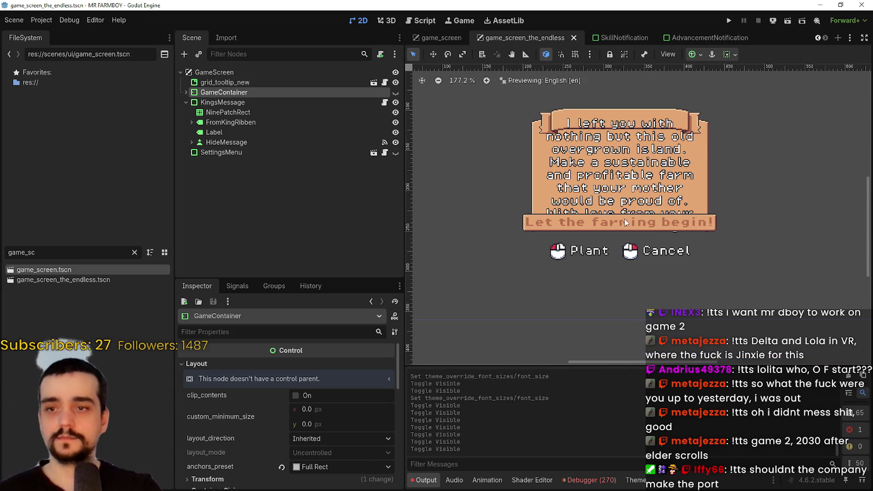
pyautogui.click(291, 111)
pyautogui.click(293, 103)
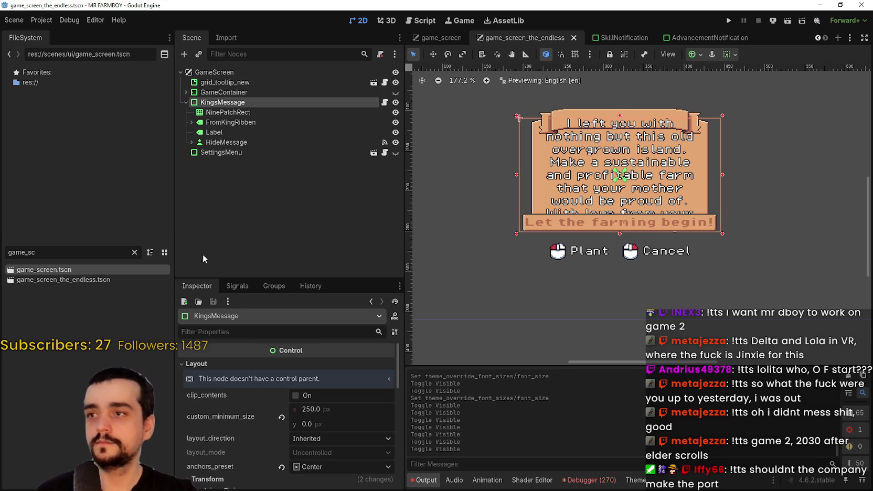
pyautogui.scroll(-5, 296, 417)
pyautogui.scroll(-3, 219, 422)
pyautogui.click(245, 113)
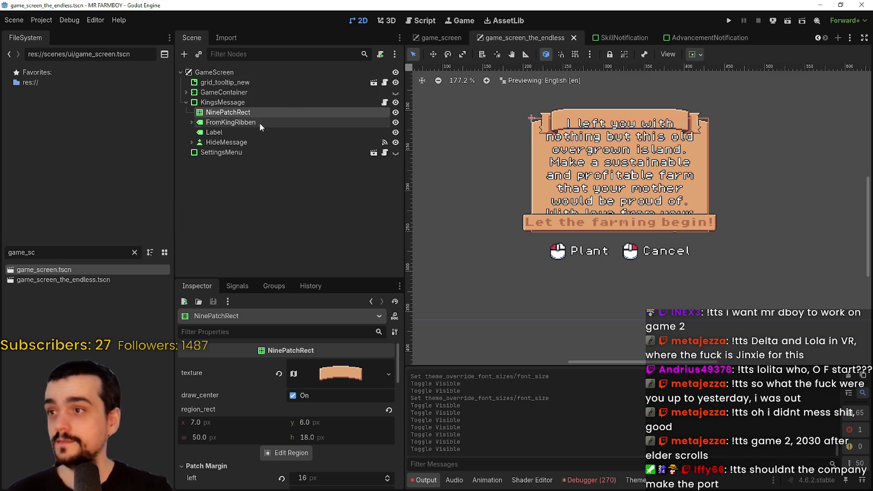
pyautogui.click(259, 122)
pyautogui.scroll(-5, 303, 431)
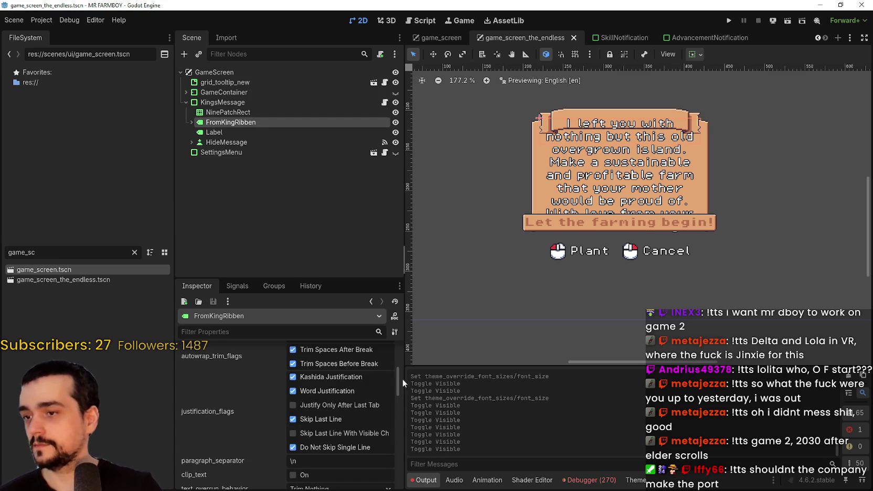
pyautogui.scroll(-10, 383, 441)
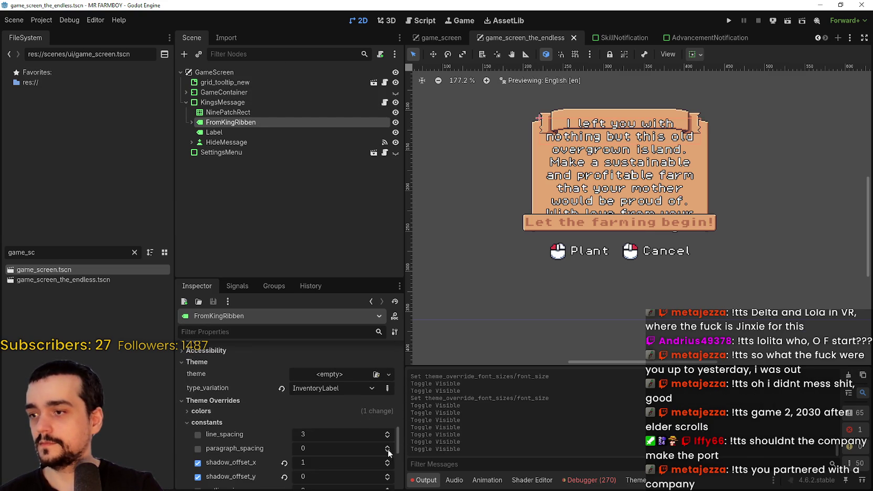
pyautogui.scroll(-3, 381, 440)
pyautogui.scroll(3, 336, 410)
pyautogui.click(335, 410)
pyautogui.click(331, 408)
pyautogui.click(310, 410)
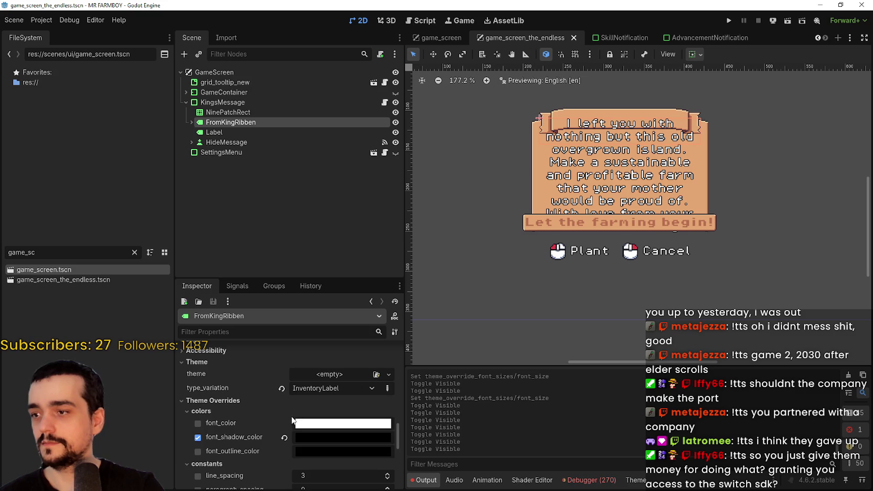
pyautogui.click(254, 133)
pyautogui.scroll(-8, 302, 417)
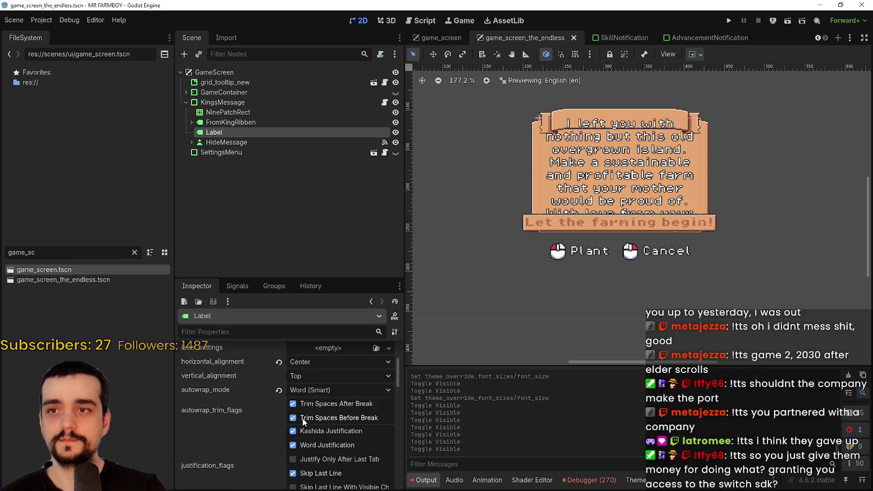
pyautogui.scroll(-10, 301, 409)
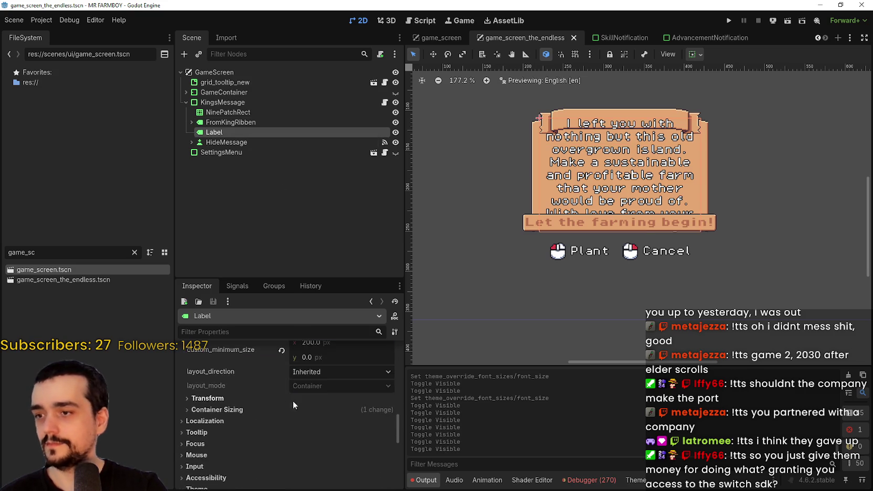
pyautogui.click(227, 389)
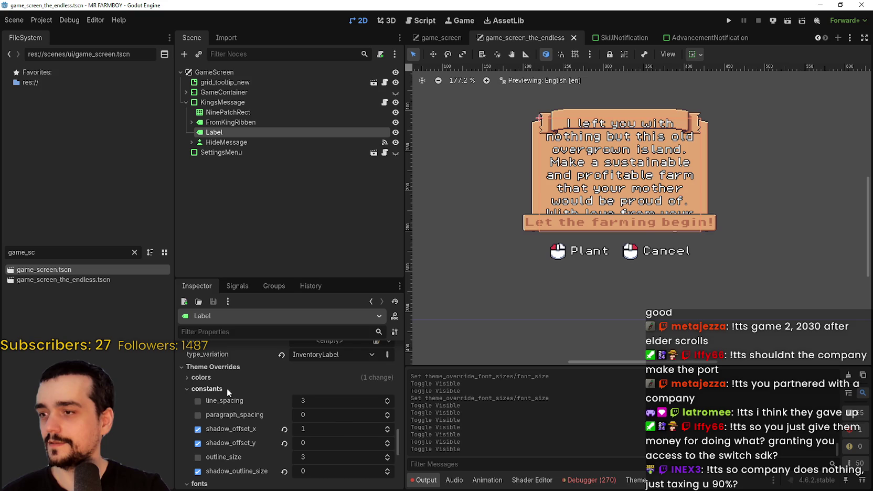
pyautogui.click(322, 379)
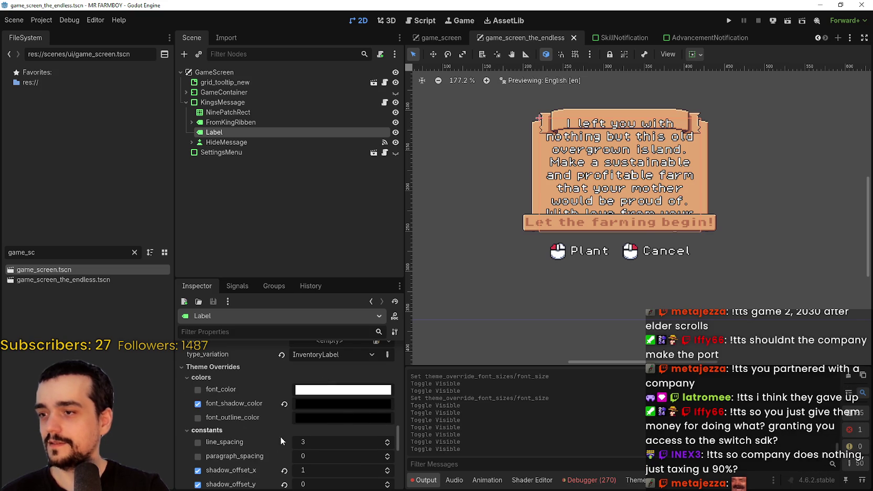
pyautogui.scroll(-2, 300, 434)
pyautogui.click(223, 399)
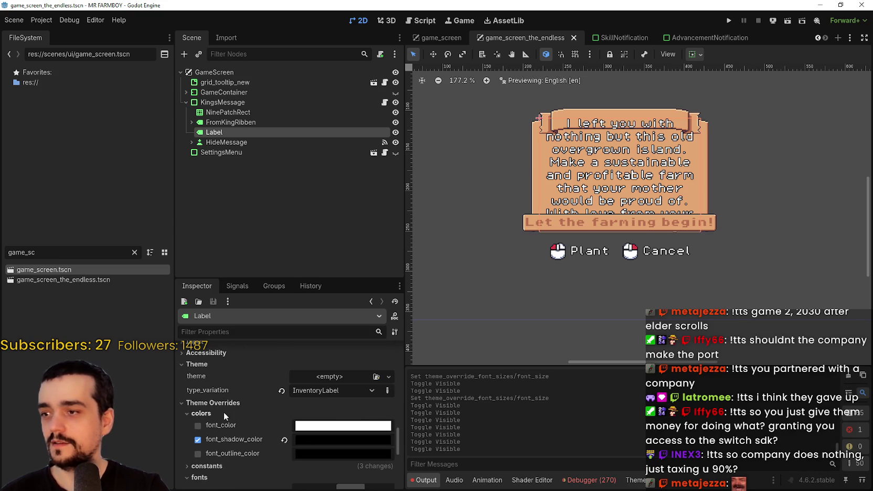
pyautogui.click(224, 413)
pyautogui.click(207, 400)
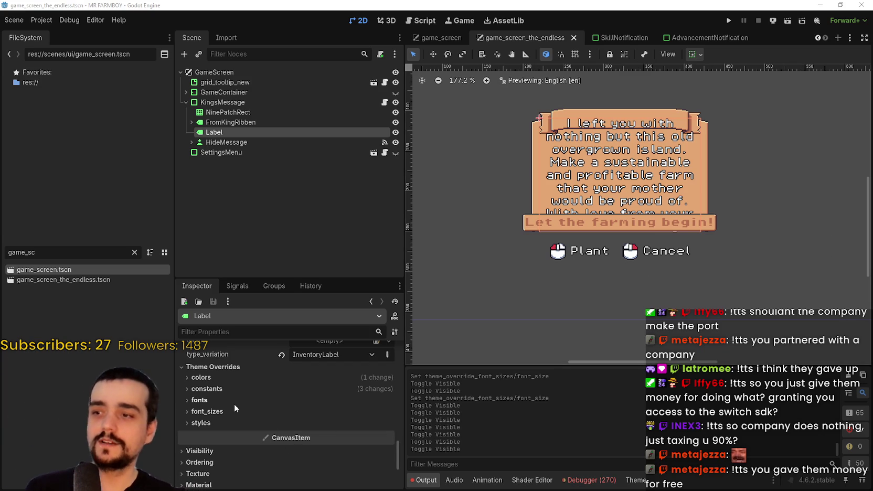
pyautogui.click(247, 412)
pyautogui.scroll(3, 626, 163)
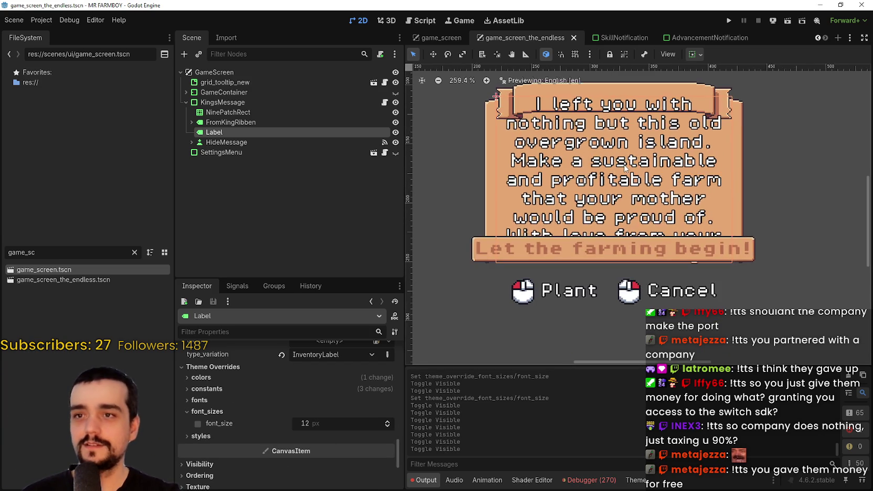
pyautogui.click(203, 122)
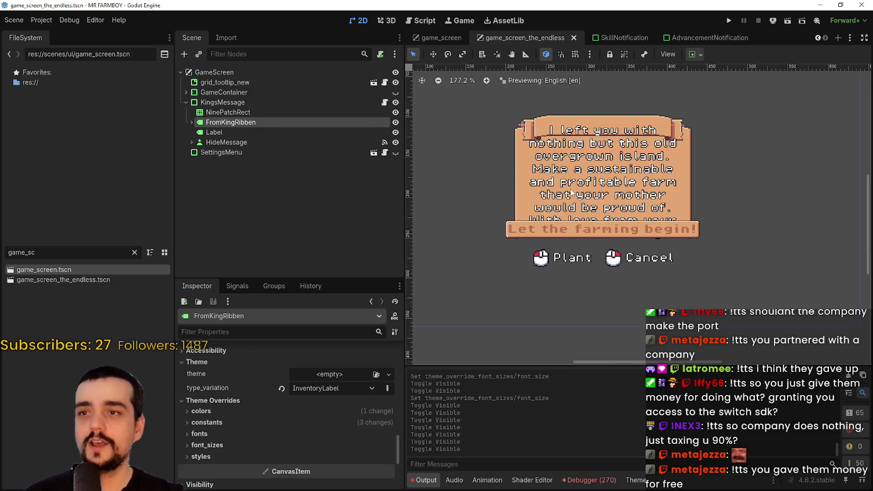
pyautogui.click(222, 409)
pyautogui.click(222, 410)
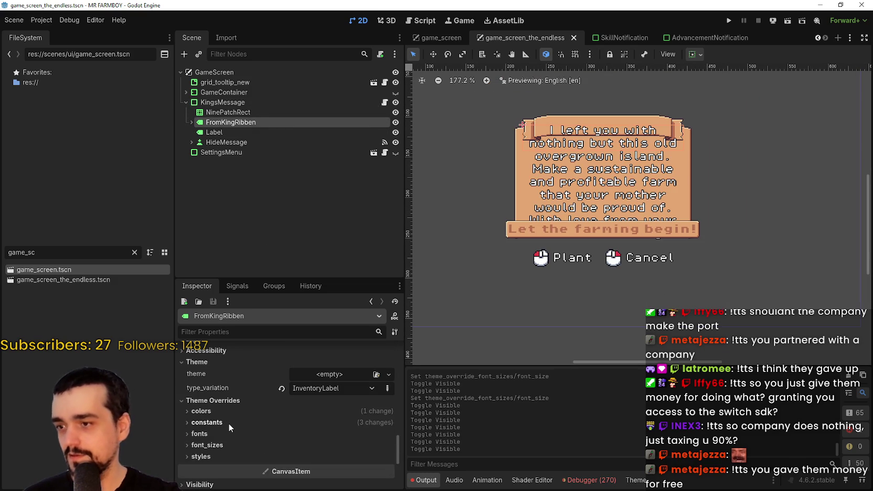
pyautogui.scroll(-2, 335, 446)
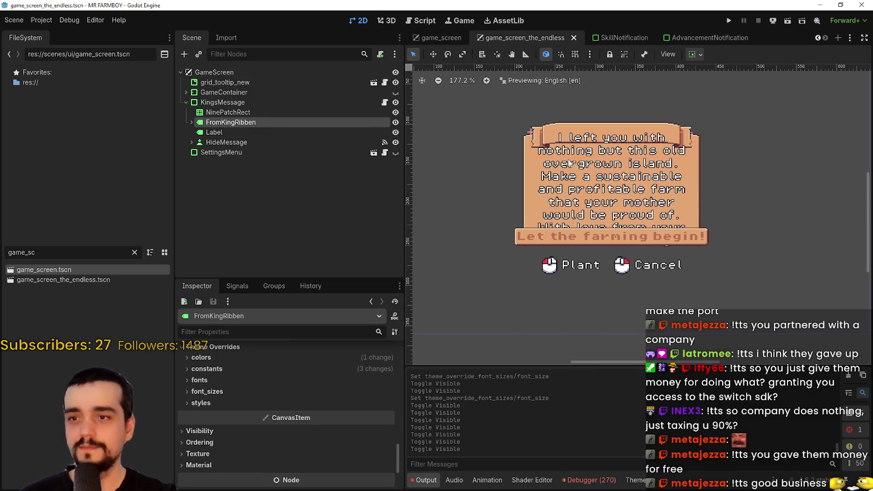
pyautogui.click(282, 141)
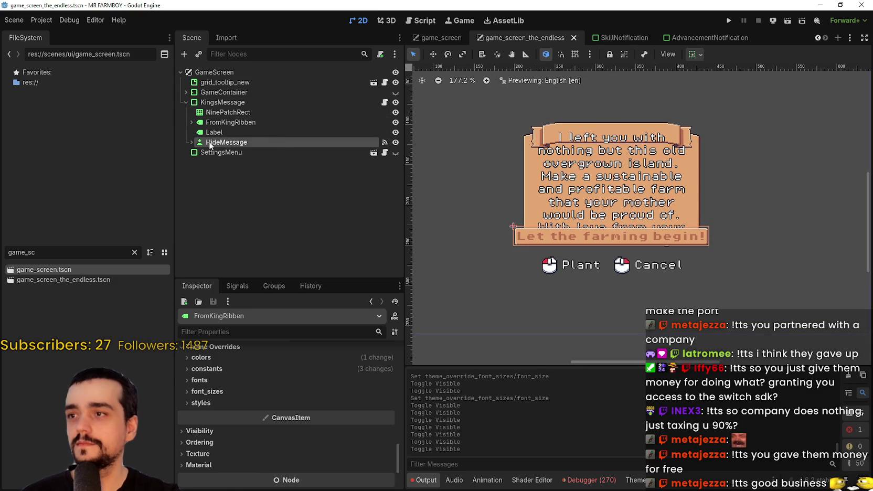
# - Expand HideMessage, make its GlyphAdv 'A' prompt icon visible, and save the scene
pyautogui.click(190, 143)
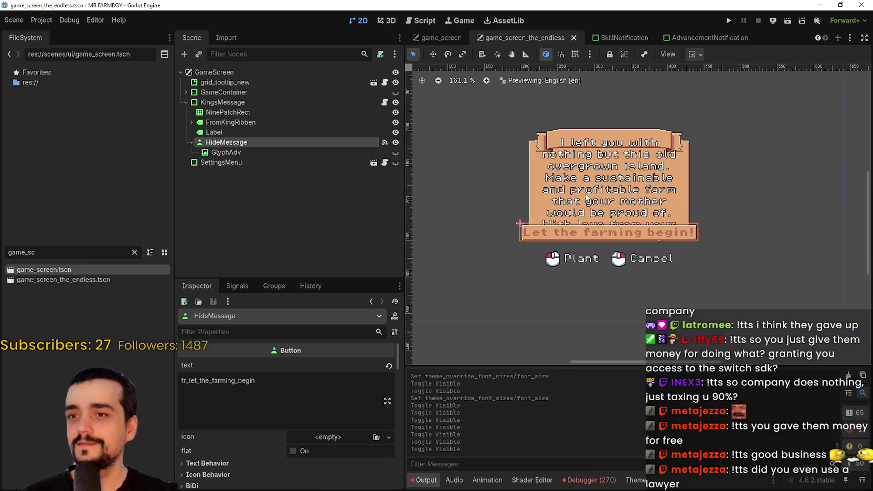
pyautogui.click(332, 154)
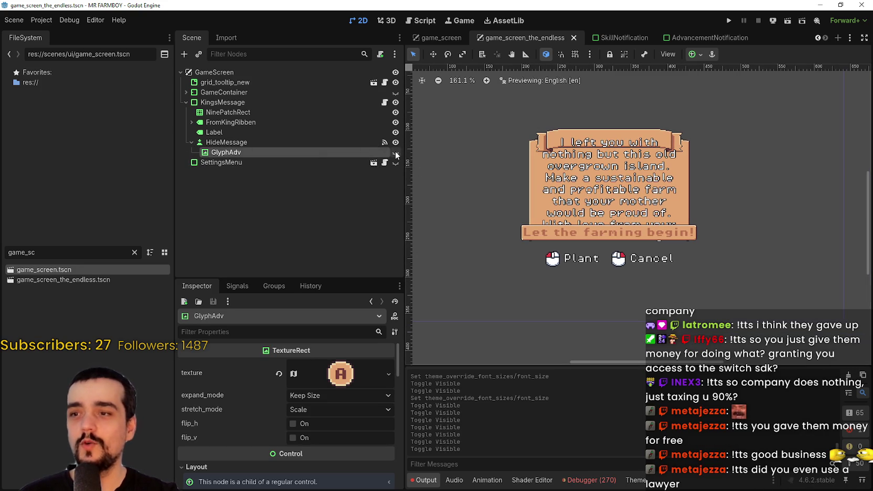
pyautogui.click(396, 153)
pyautogui.scroll(5, 614, 220)
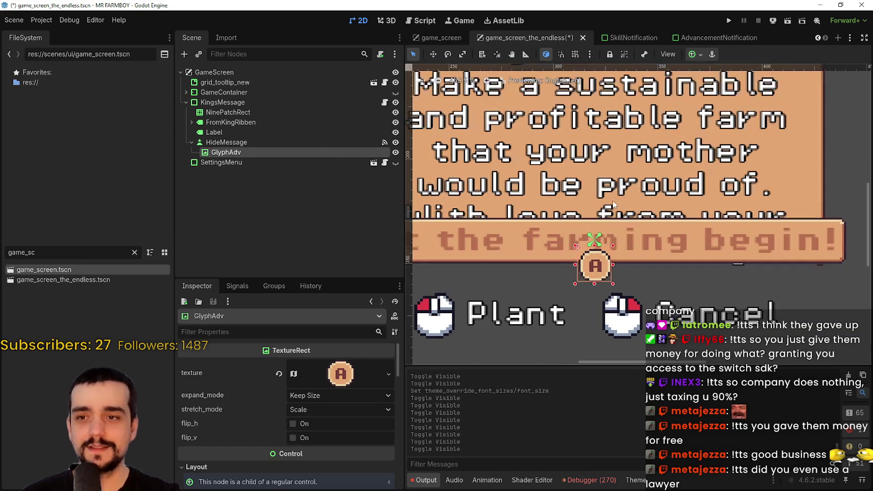
pyautogui.scroll(-3, 612, 199)
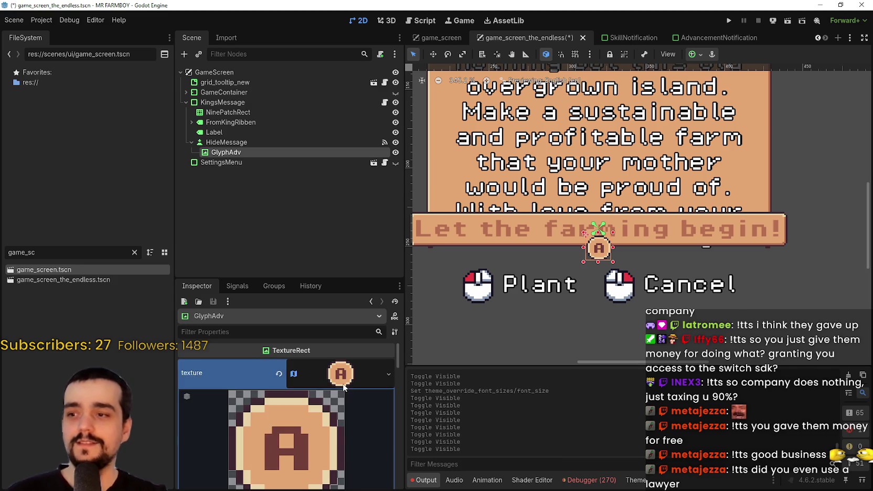
pyautogui.scroll(-5, 338, 429)
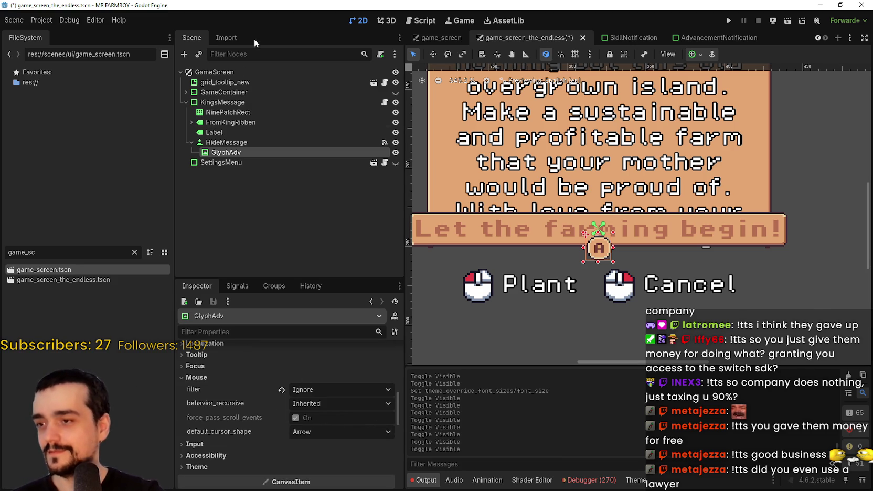
pyautogui.click(226, 143)
pyautogui.scroll(-1, 562, 199)
pyautogui.scroll(-3, 563, 200)
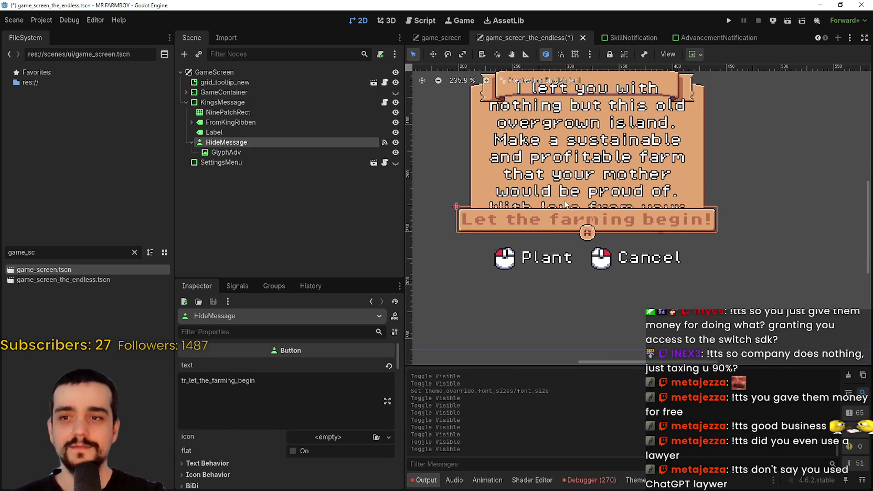
pyautogui.hotkey('ctrl', 's')
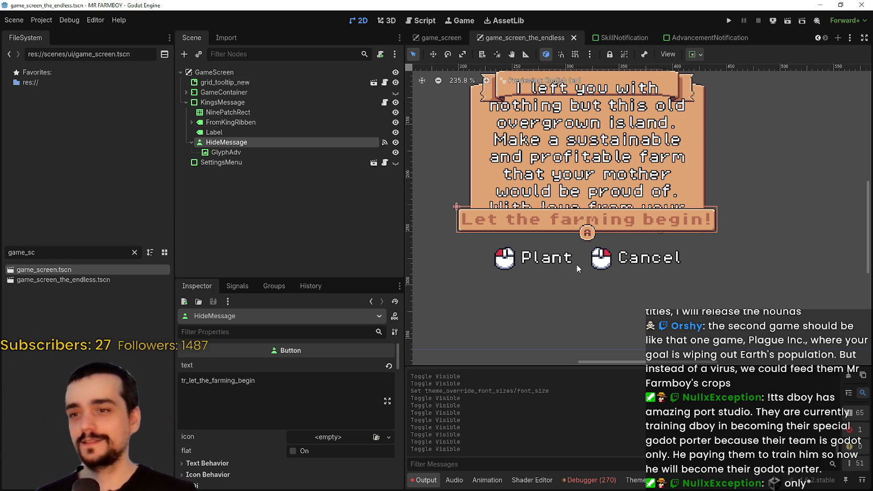
pyautogui.scroll(-2, 569, 212)
# - Save the endless scene and select its GlyphAdv prompt icon
pyautogui.hotkey('ctrl', 's')
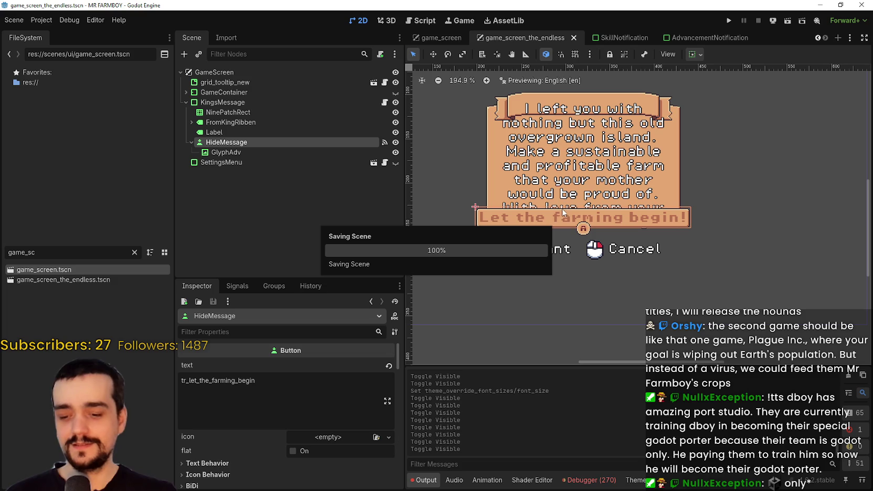
pyautogui.scroll(3, 570, 200)
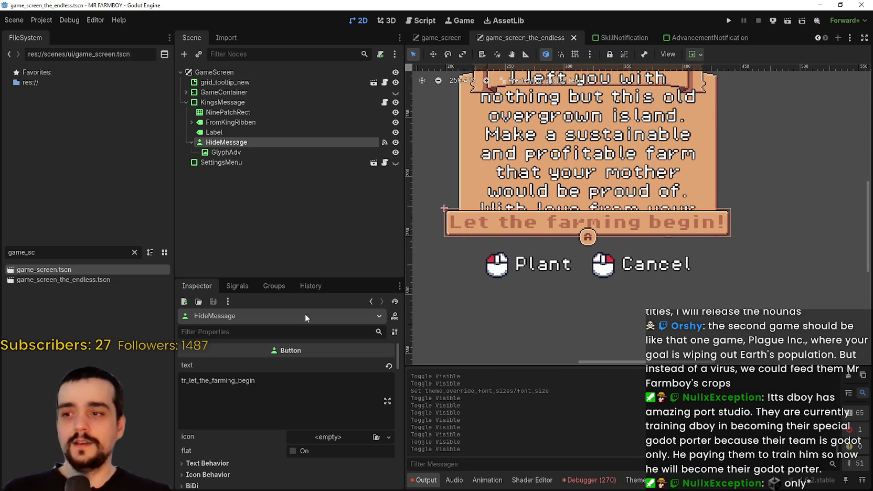
pyautogui.click(291, 404)
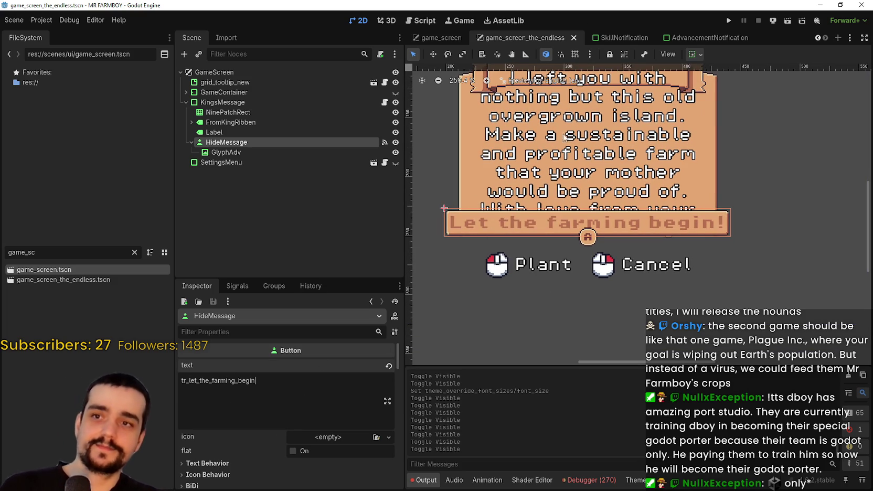
pyautogui.click(333, 151)
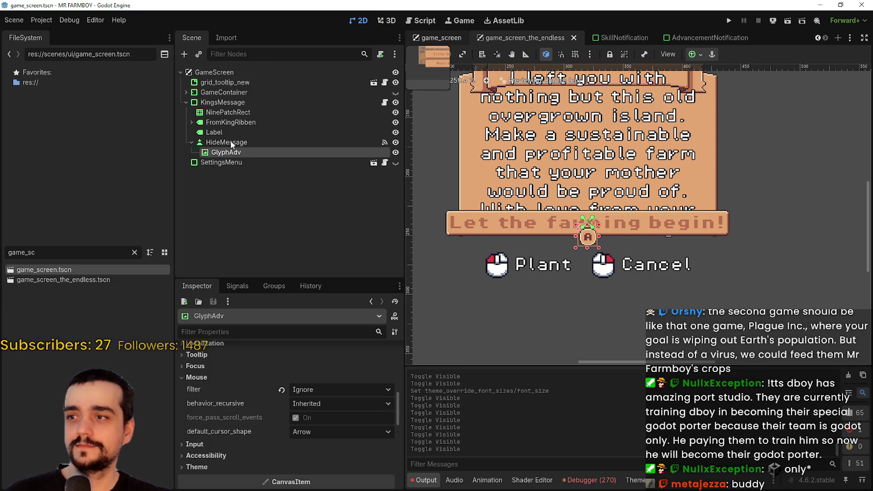
# - Copy the A-button texture value from GlyphAdv under KingsMessage in game_screen
pyautogui.hotkey('ctrl', 'shift', 'Tab')
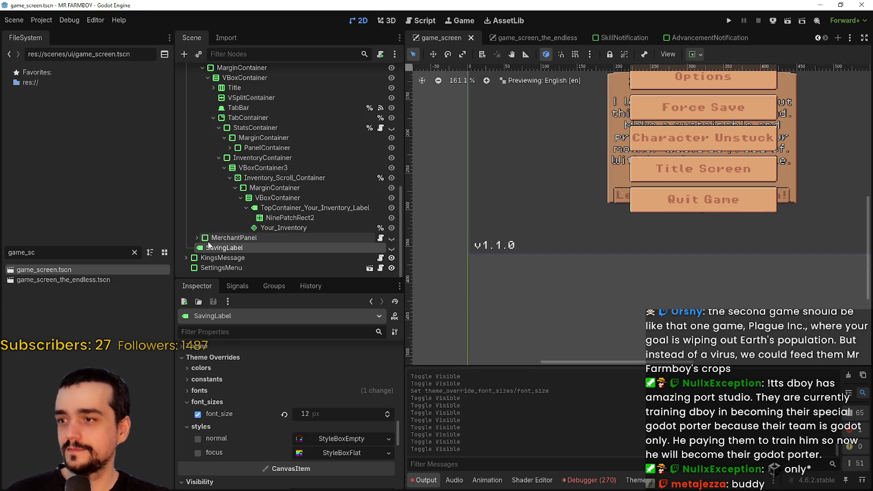
pyautogui.click(186, 258)
pyautogui.scroll(-2, 216, 250)
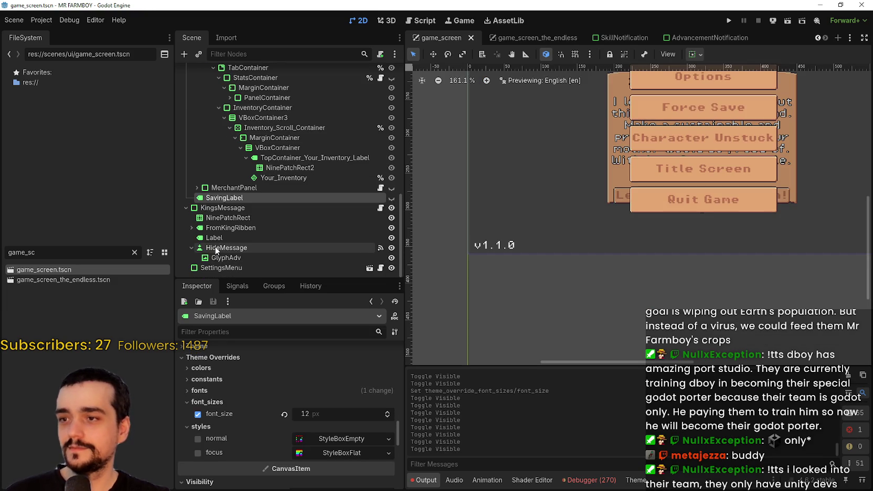
pyautogui.click(241, 257)
pyautogui.rightClick(217, 371)
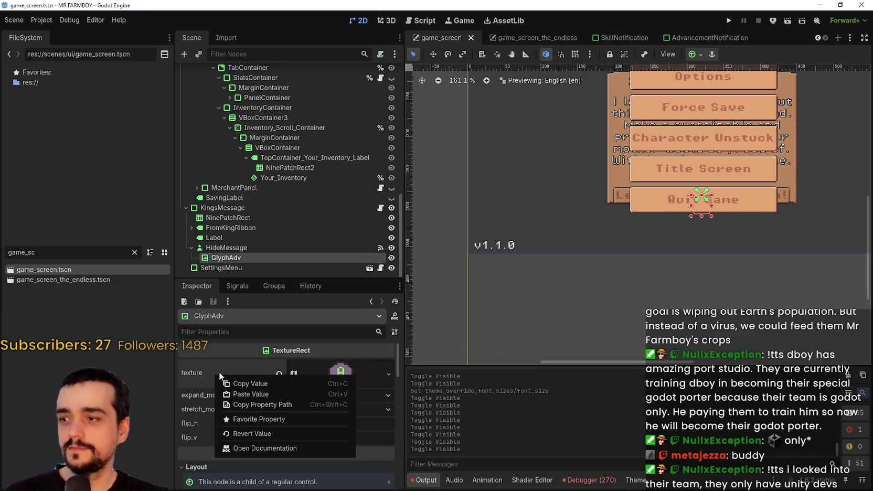
pyautogui.click(246, 386)
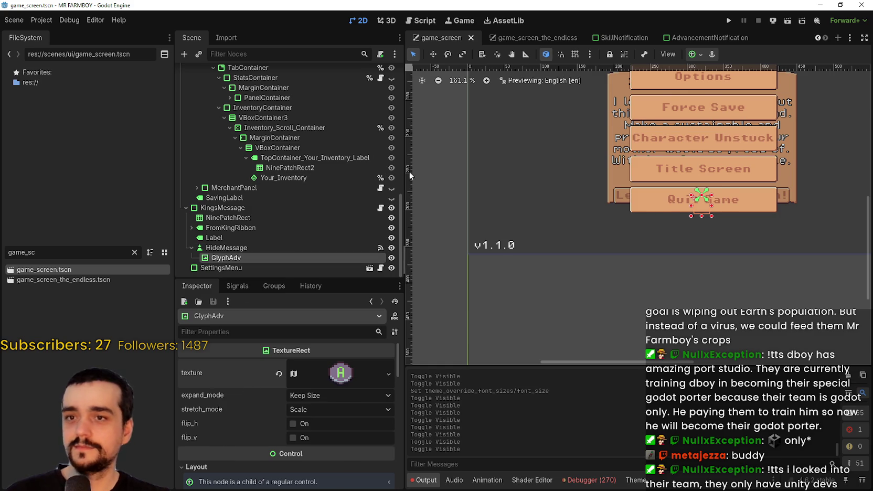
# - Bring up GlyphAdv's texture property options in game_screen_the_endless
pyautogui.scroll(-2, 577, 115)
pyautogui.click(536, 38)
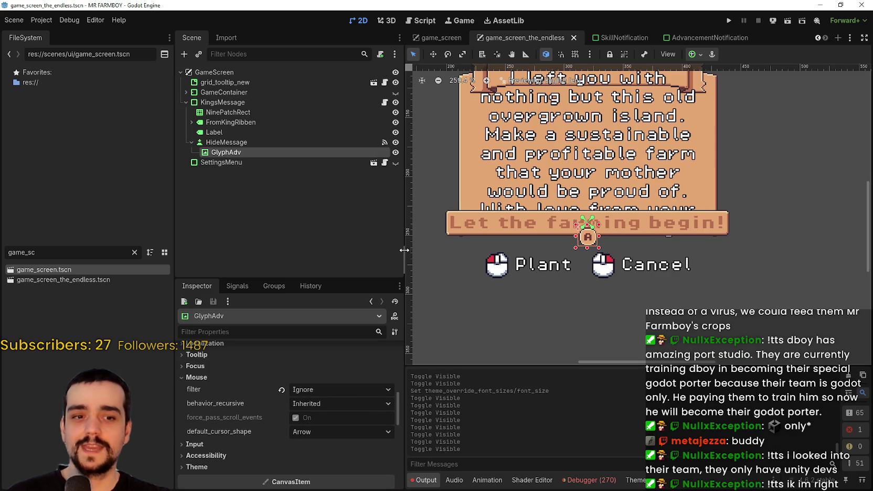
pyautogui.scroll(5, 316, 447)
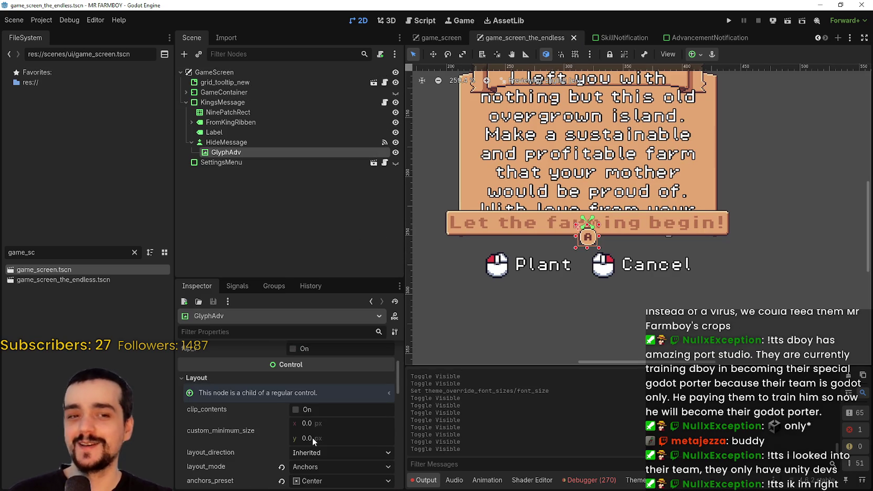
pyautogui.scroll(4, 319, 393)
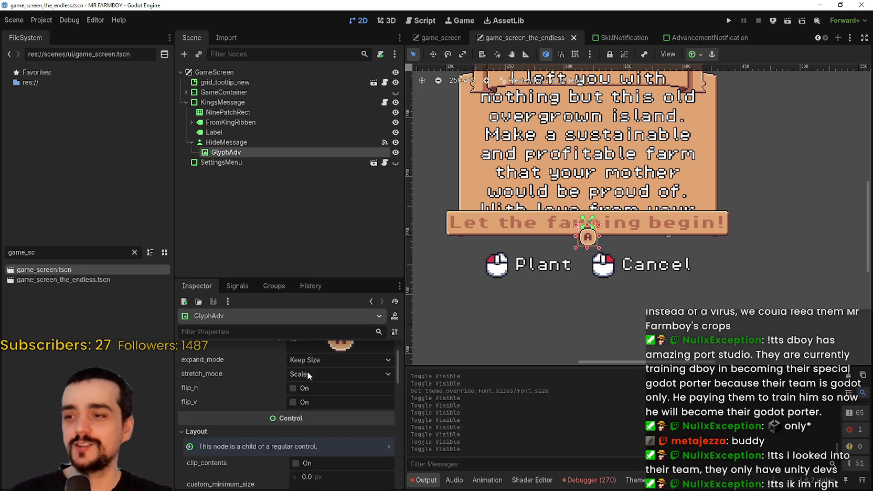
pyautogui.rightClick(226, 368)
# - Paste the A-button texture into GlyphAdv and save the endless scene
pyautogui.click(243, 385)
pyautogui.hotkey('ctrl', 's')
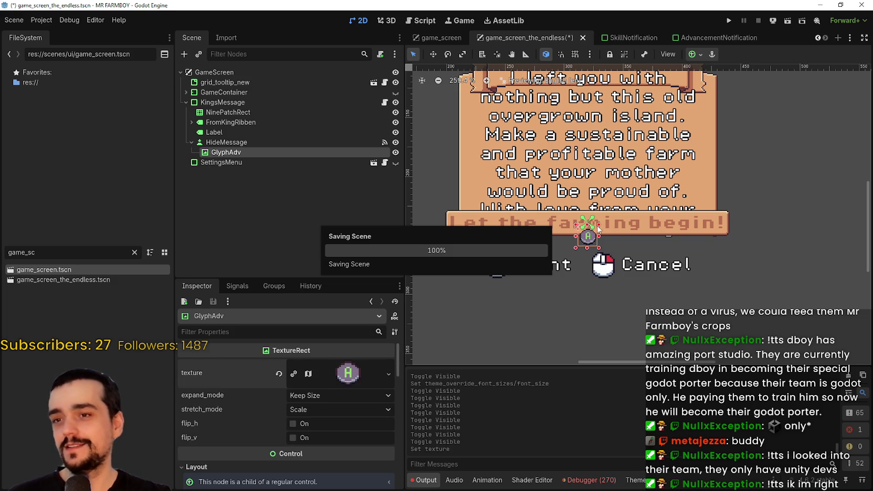
pyautogui.scroll(1, 592, 245)
pyautogui.scroll(-8, 285, 414)
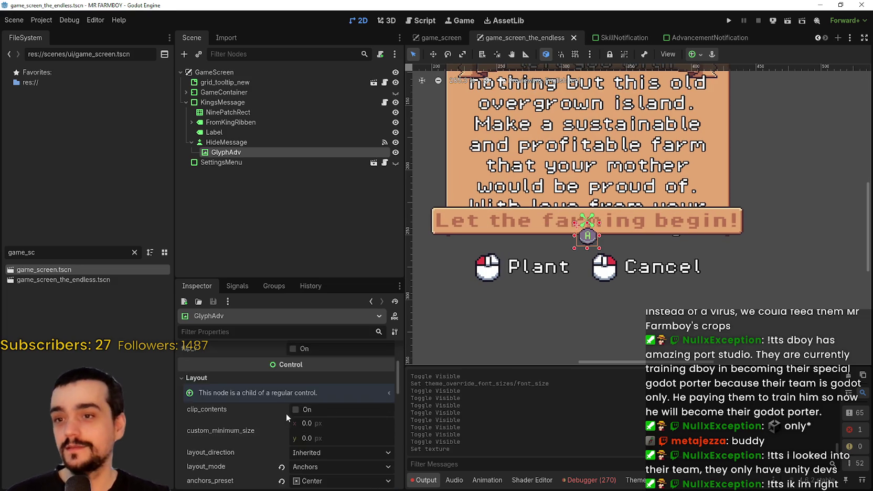
pyautogui.scroll(3, 327, 400)
# - Set GlyphAdv's custom minimum size to 22 × 22 px
pyautogui.click(338, 370)
pyautogui.write('22')
pyautogui.press('Return')
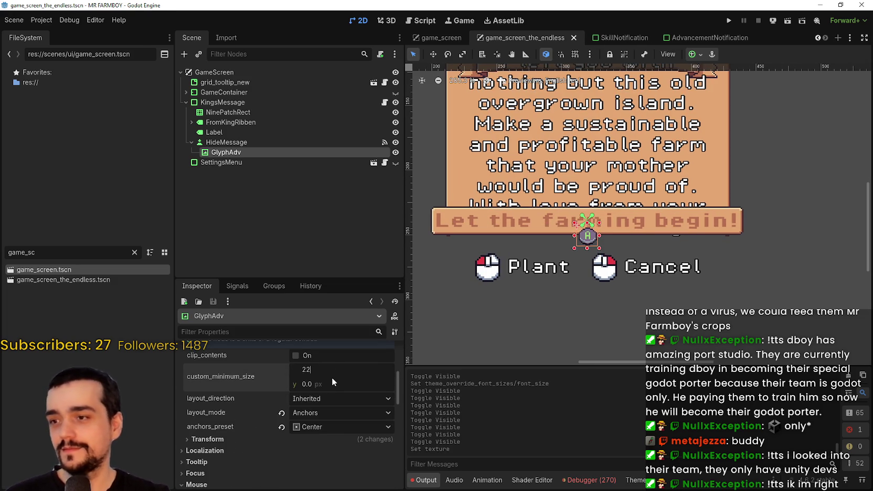
pyautogui.click(331, 384)
pyautogui.write('22')
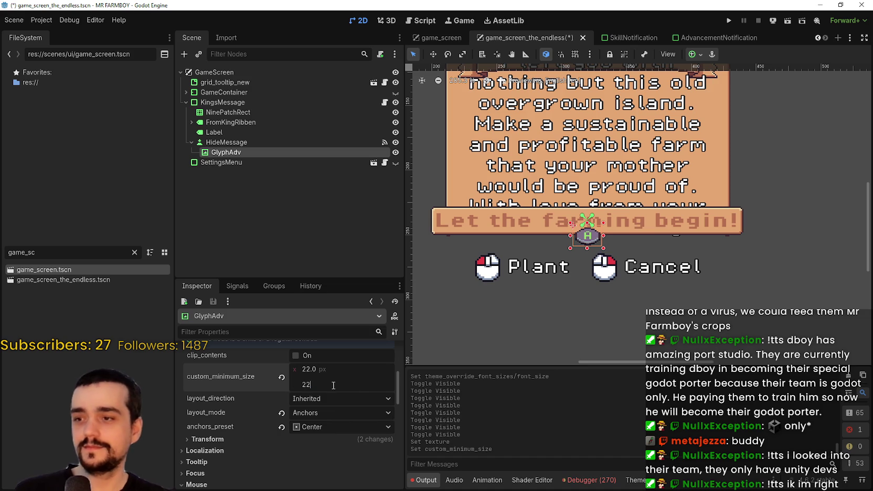
pyautogui.press('Return')
# - Nudge the A glyph down a few pixels and save the endless scene
pyautogui.scroll(1, 606, 223)
pyautogui.scroll(3, 607, 223)
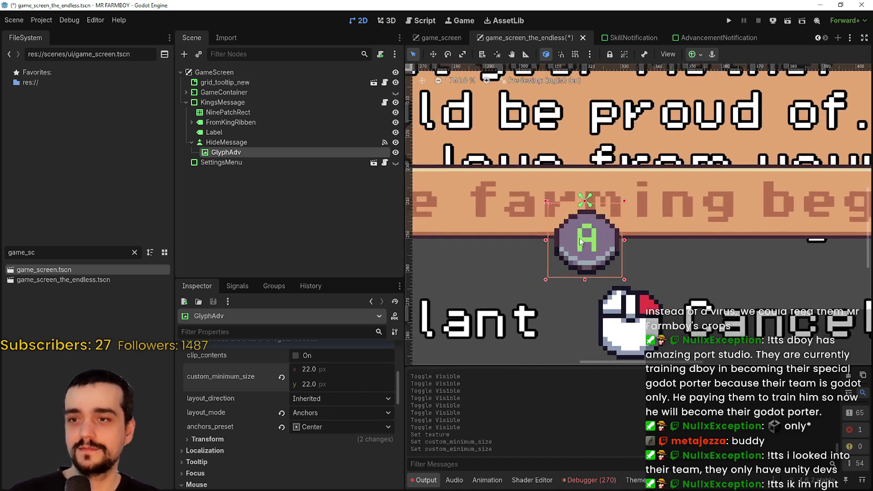
pyautogui.press('Down')
pyautogui.press('Down')
pyautogui.press('Down')
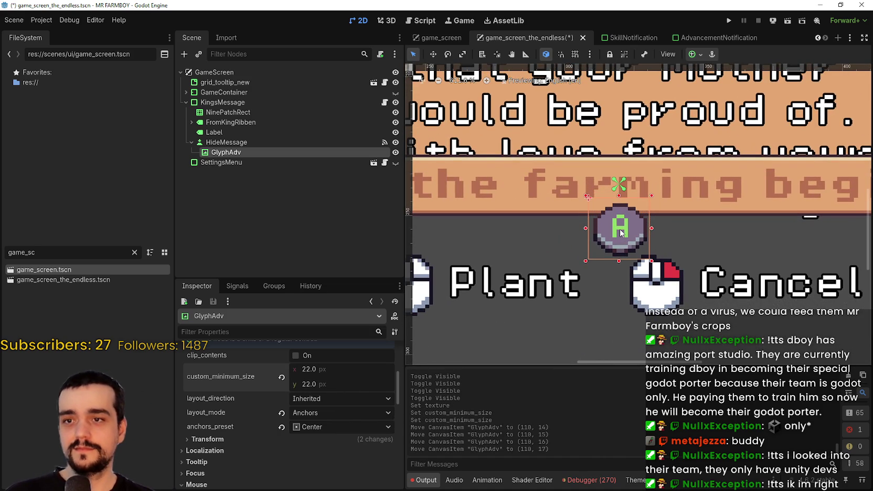
pyautogui.hotkey('ctrl', 's')
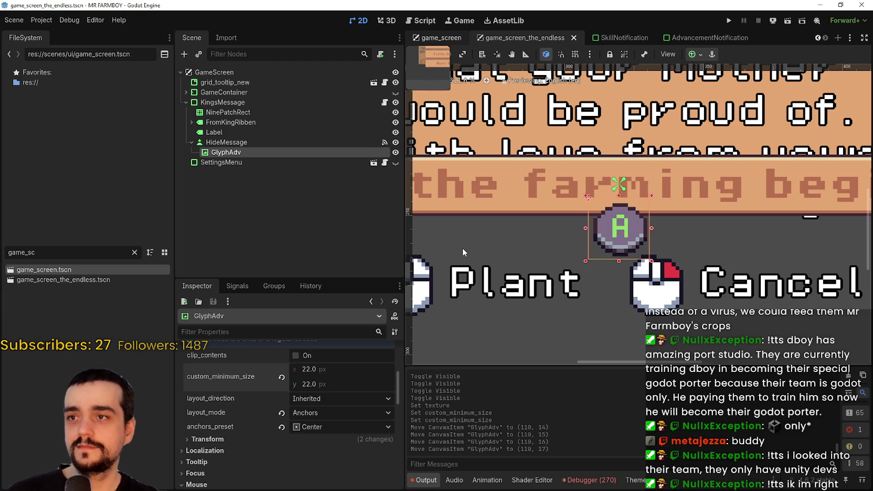
pyautogui.hotkey('ctrl', 'shift', 'Tab')
# - Hide the SettingsMenu in game_screen to reveal the King's message
pyautogui.scroll(5, 672, 181)
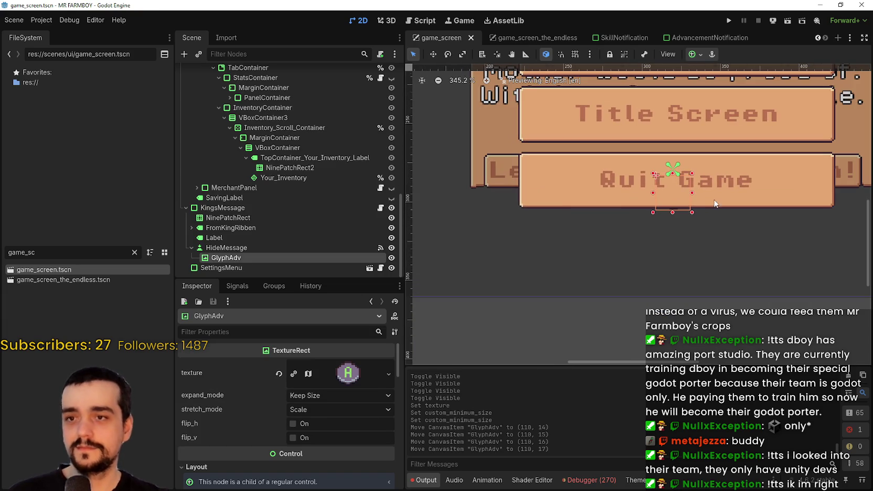
pyautogui.click(392, 268)
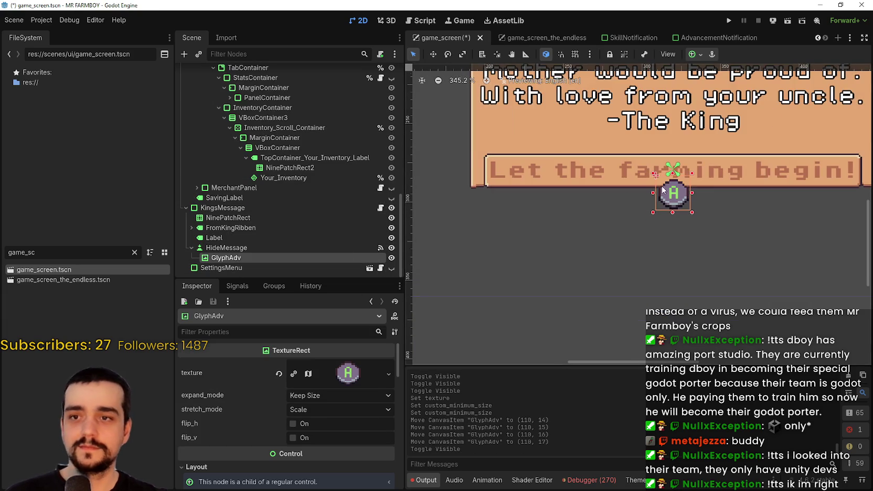
pyautogui.scroll(3, 656, 193)
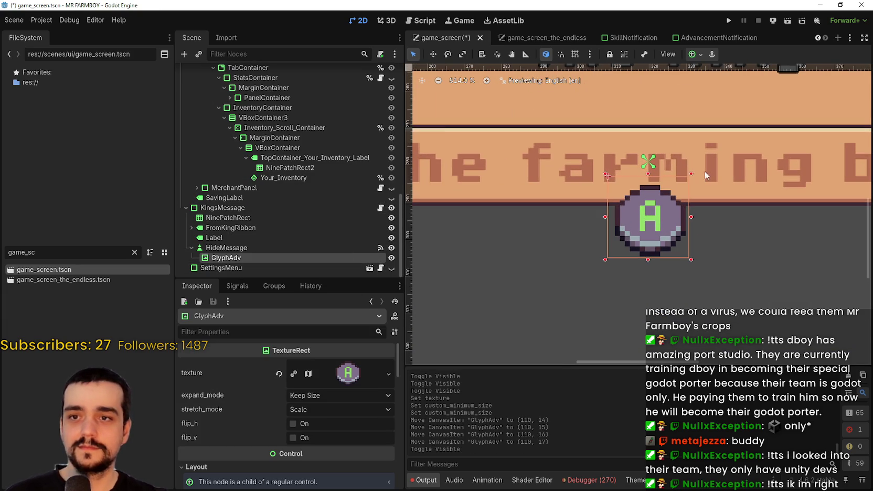
# - Move the endless scene's GlyphAdv up one pixel to (110, 16) and save
pyautogui.click(534, 37)
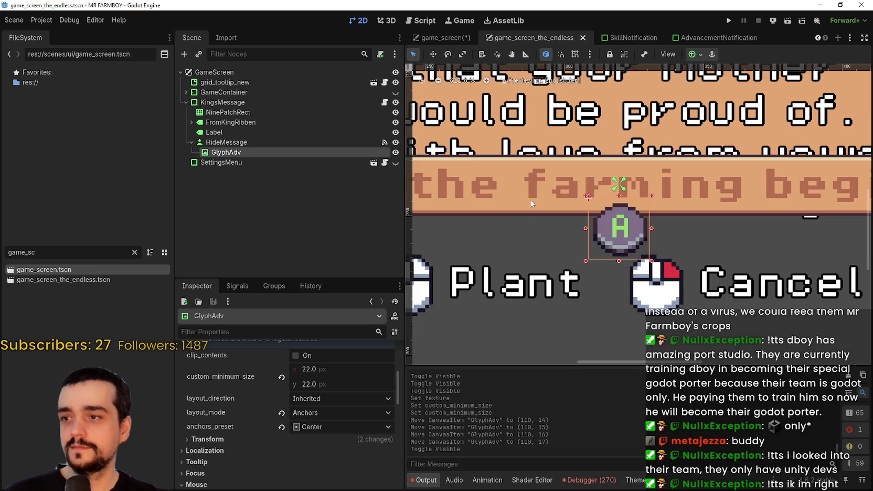
pyautogui.scroll(-3, 529, 220)
pyautogui.press('Up')
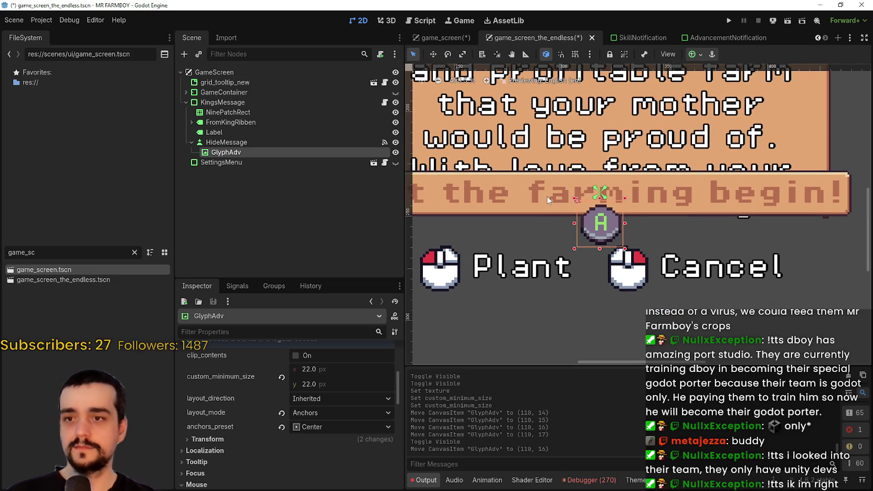
pyautogui.hotkey('ctrl', 's')
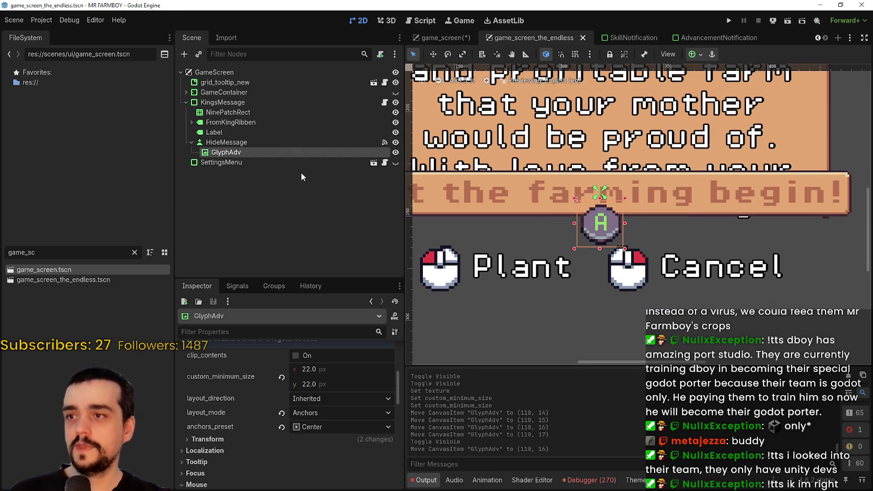
# - Inspect the HideMessage button and the FromKingRibben label properties
pyautogui.click(191, 142)
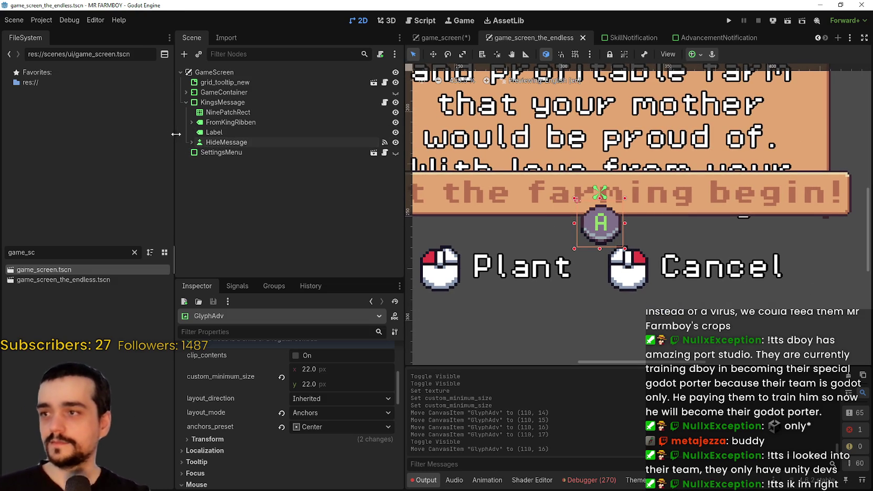
pyautogui.click(190, 143)
pyautogui.click(259, 142)
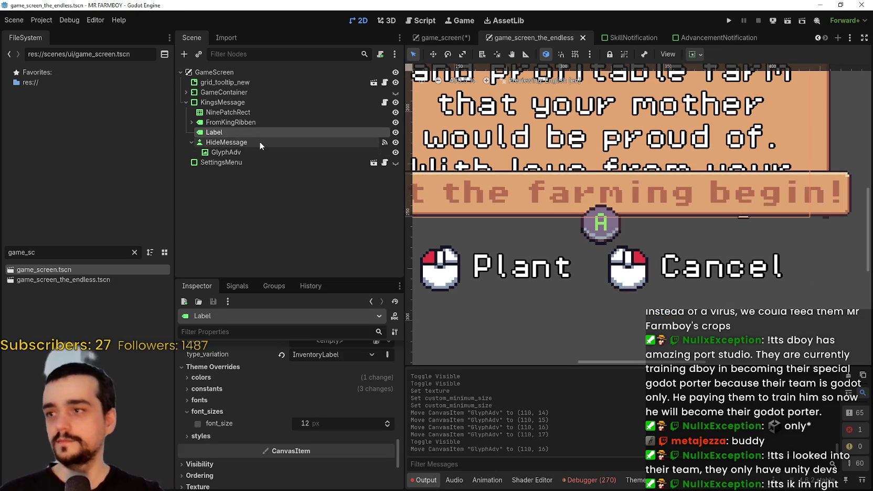
pyautogui.scroll(-5, 514, 178)
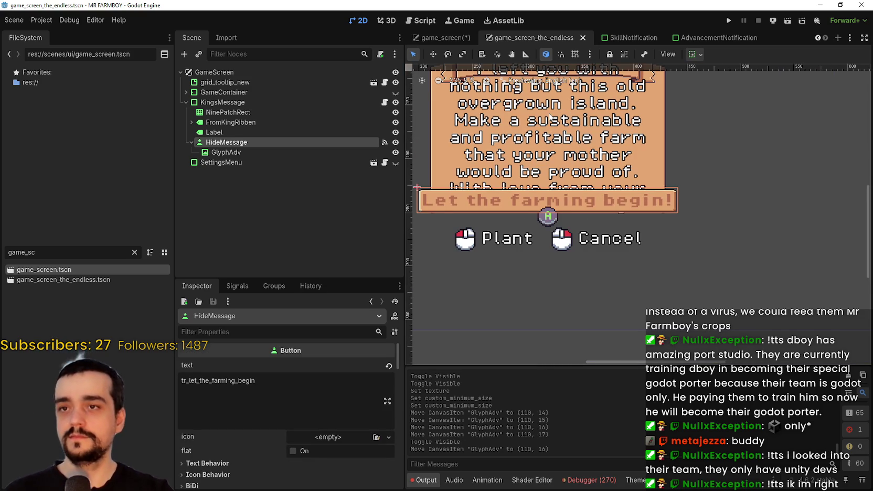
pyautogui.scroll(-2, 569, 178)
pyautogui.scroll(-1, 568, 178)
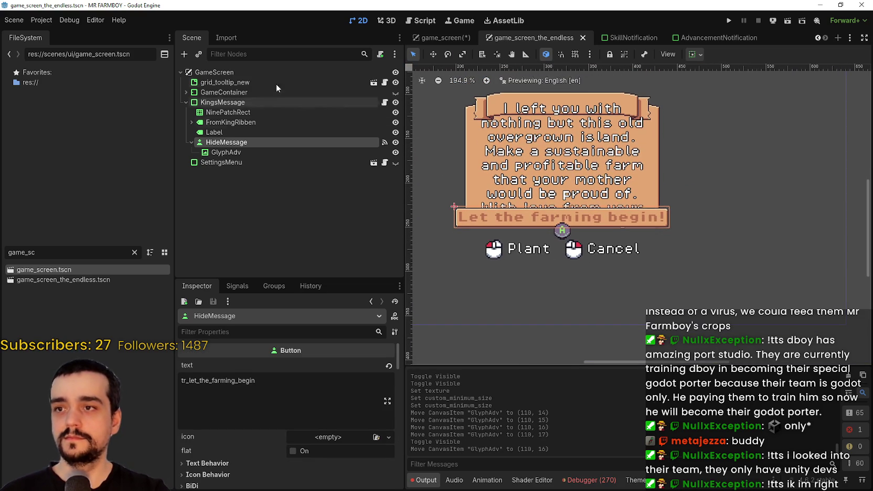
pyautogui.click(232, 123)
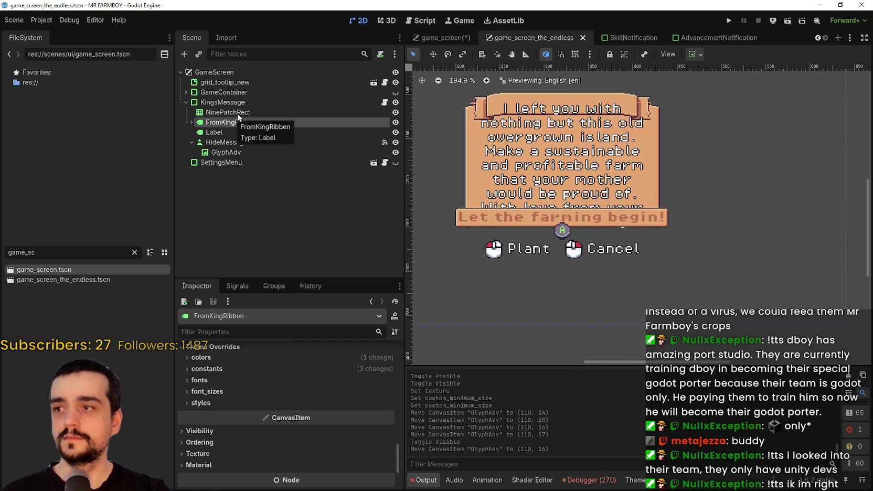
# - Compare the message NinePatchRect in both scenes, noting game_screen's 260 px minimum width
pyautogui.click(237, 111)
pyautogui.scroll(-8, 310, 433)
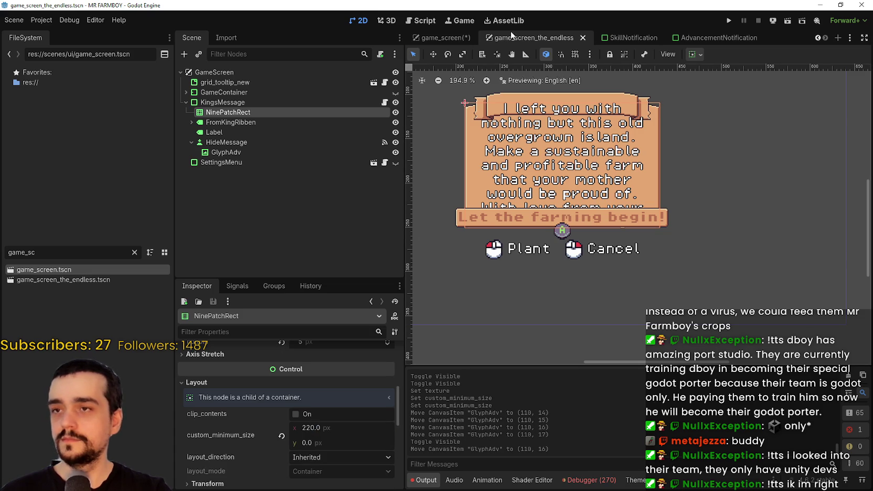
pyautogui.click(448, 33)
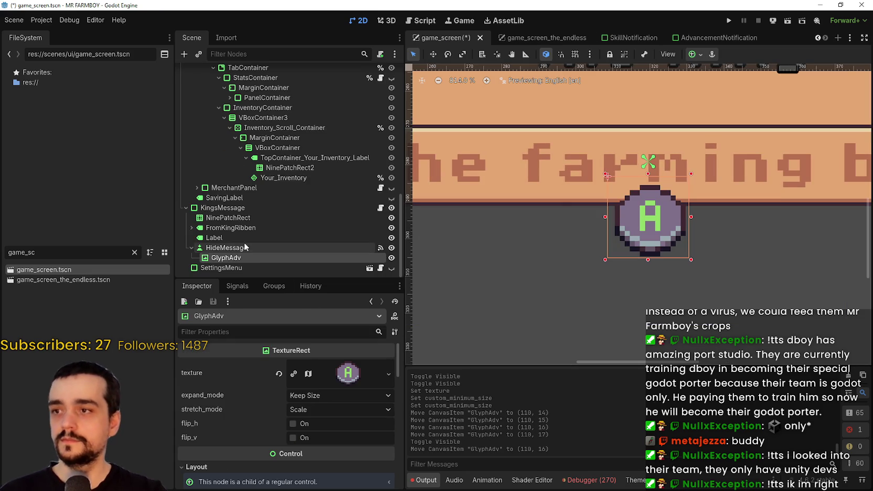
pyautogui.click(257, 220)
pyautogui.scroll(-8, 330, 430)
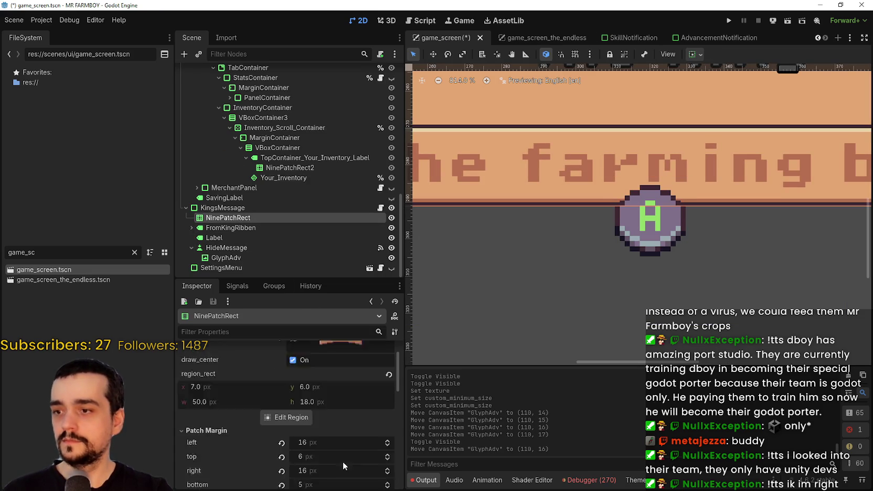
pyautogui.click(336, 429)
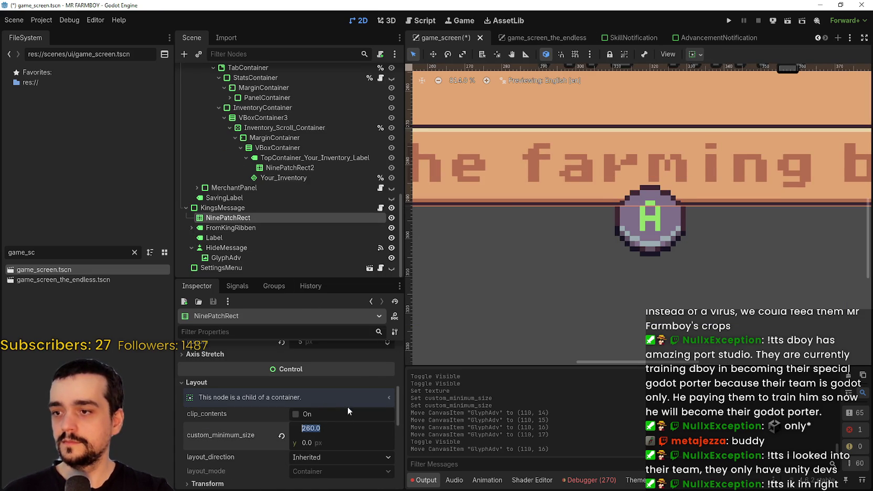
# - Return to game_screen_the_endless, pan the canvas slightly, and save
pyautogui.click(540, 44)
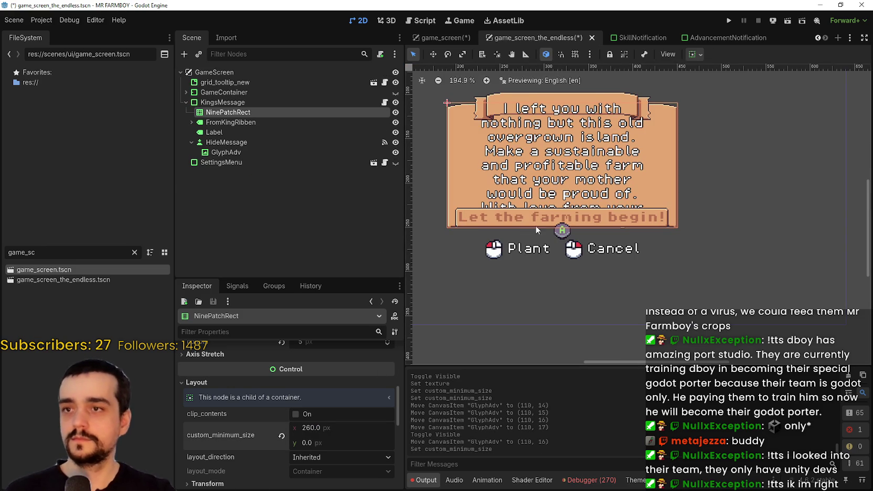
pyautogui.moveTo(534, 227); pyautogui.dragTo(557, 245)
pyautogui.hotkey('ctrl', 's')
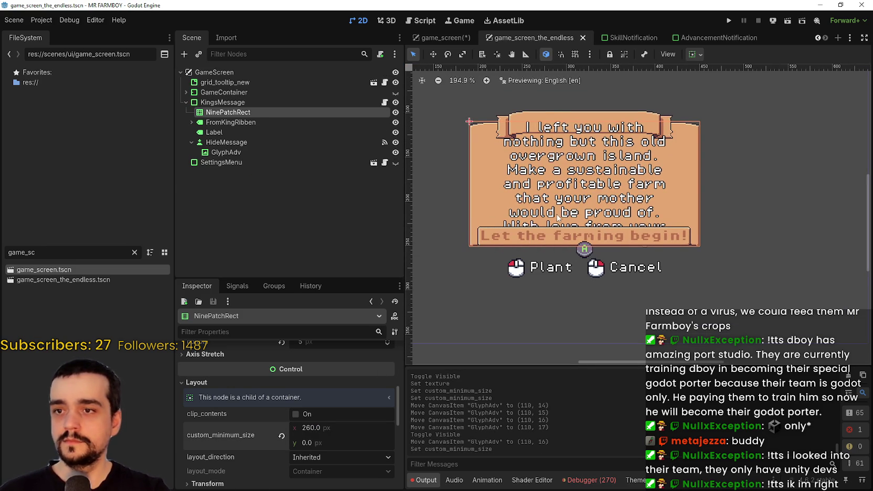
pyautogui.scroll(1, 562, 210)
# - Widen the letter Label's minimum width to about 250 px, undoing a stray ribbon width change
pyautogui.click(239, 125)
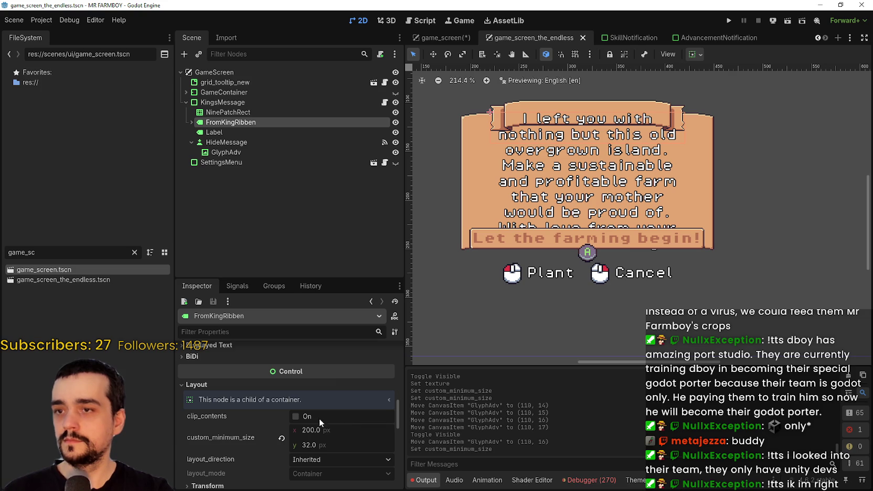
pyautogui.moveTo(311, 430); pyautogui.dragTo(316, 430)
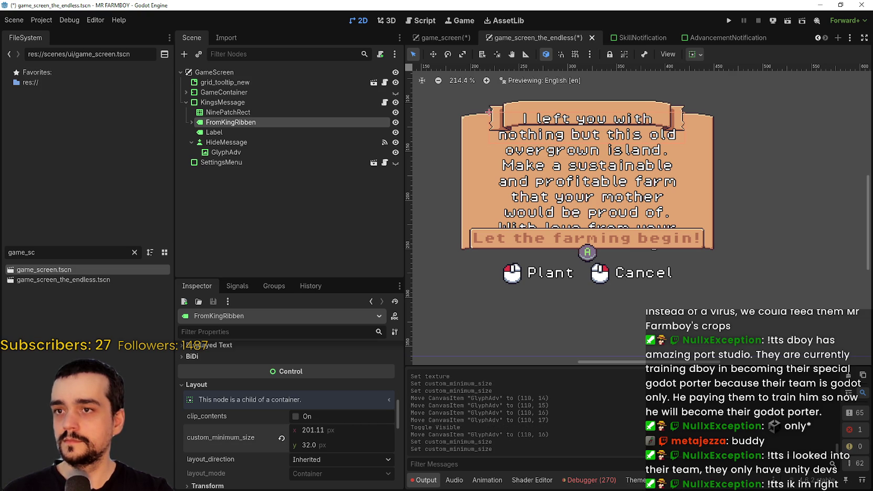
pyautogui.hotkey('ctrl', 'z')
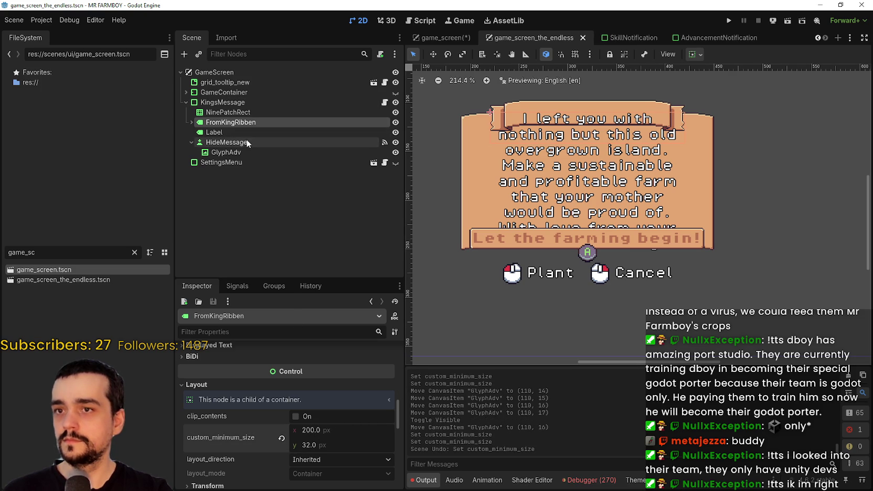
pyautogui.click(237, 132)
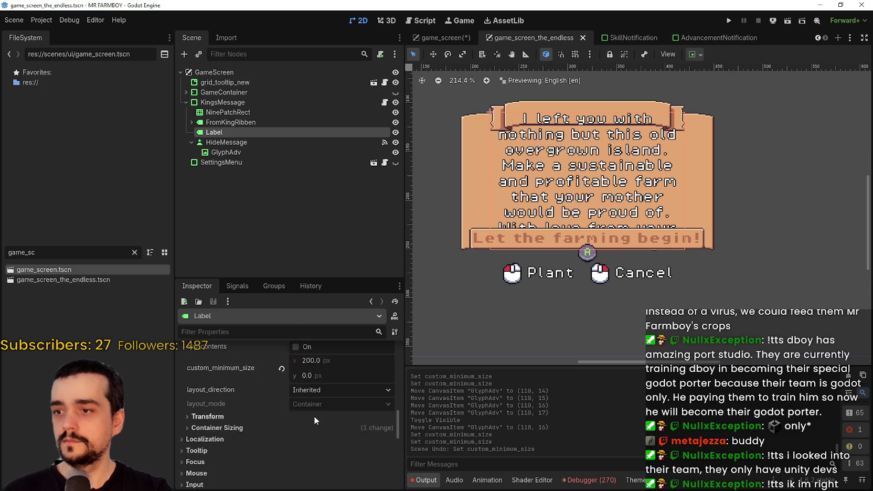
pyautogui.scroll(-2, 314, 417)
pyautogui.moveTo(309, 416); pyautogui.dragTo(331, 416)
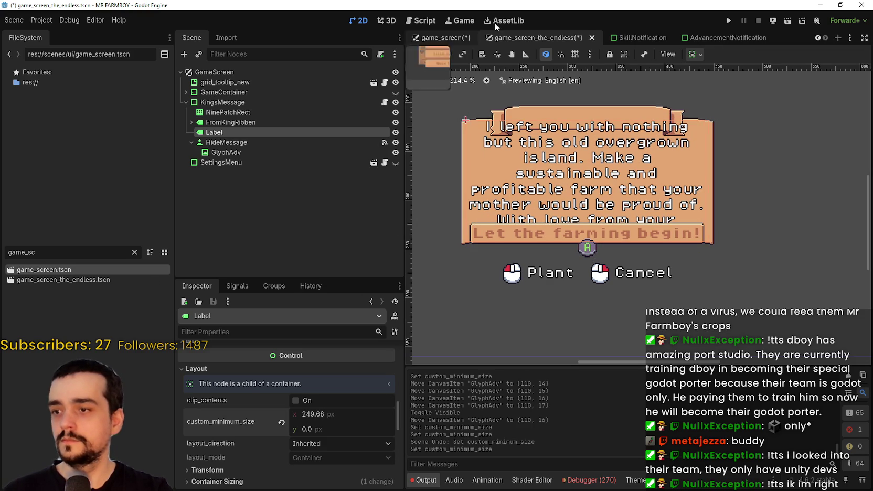
# - In the game_screen scene, check the letter Label's 260 px minimum width under FromKingRibben
pyautogui.click(442, 37)
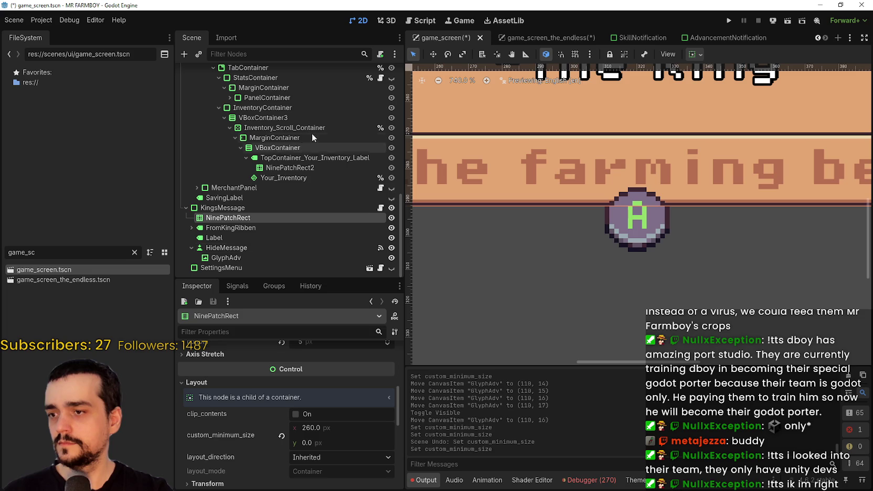
pyautogui.scroll(-2, 619, 209)
pyautogui.scroll(-5, 618, 209)
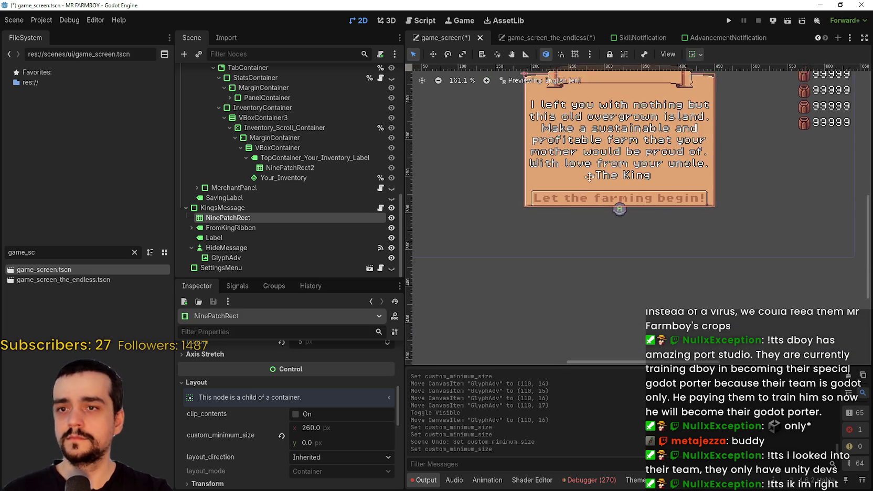
pyautogui.scroll(2, 491, 179)
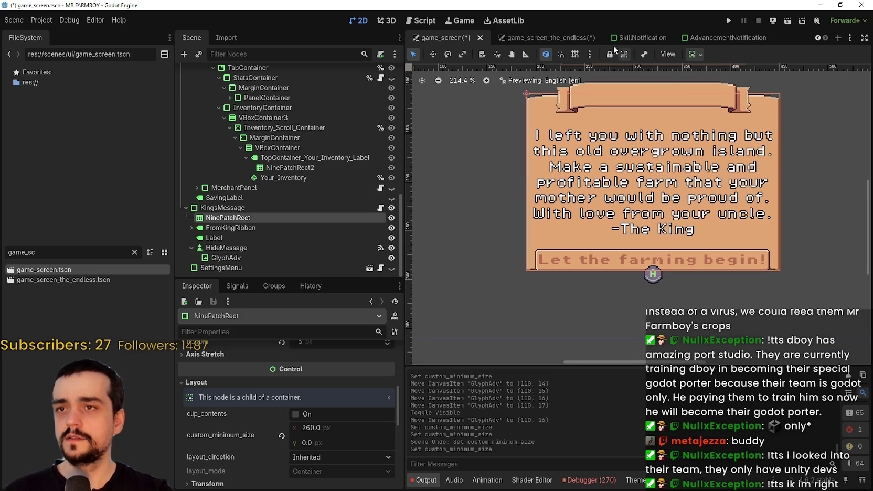
pyautogui.click(212, 227)
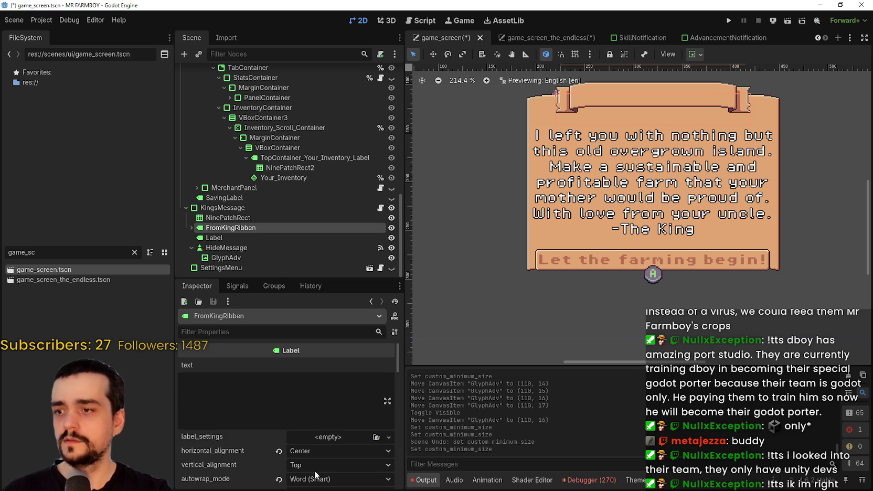
pyautogui.scroll(-3, 315, 446)
pyautogui.click(244, 237)
pyautogui.scroll(-5, 349, 410)
pyautogui.scroll(-5, 352, 402)
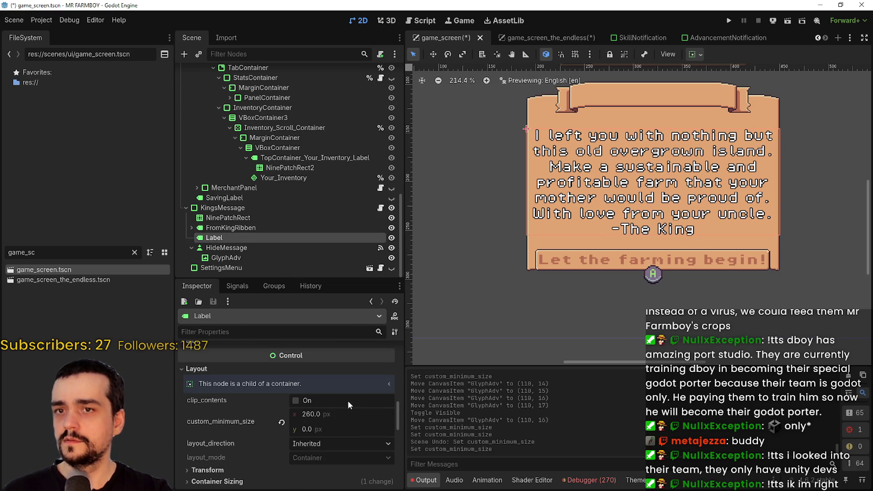
pyautogui.click(319, 414)
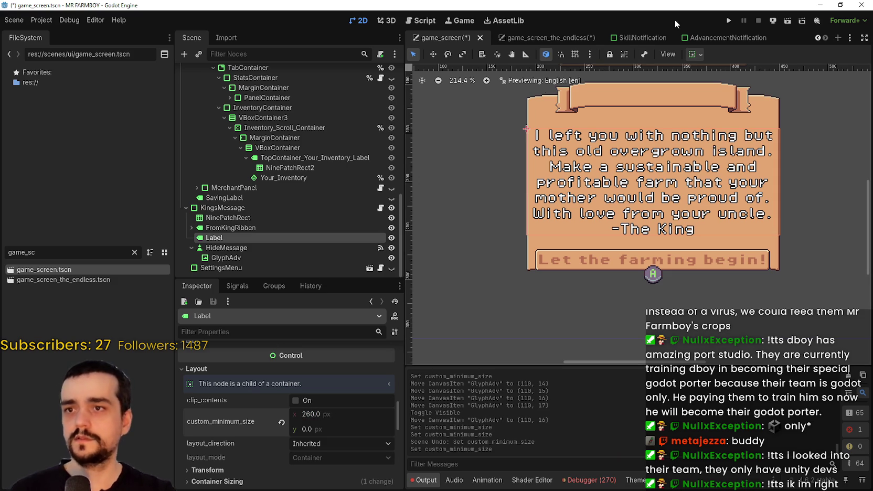
# - Set the endless scene's letter Label minimum width to 260 and save the scene
pyautogui.moveTo(576, 45)
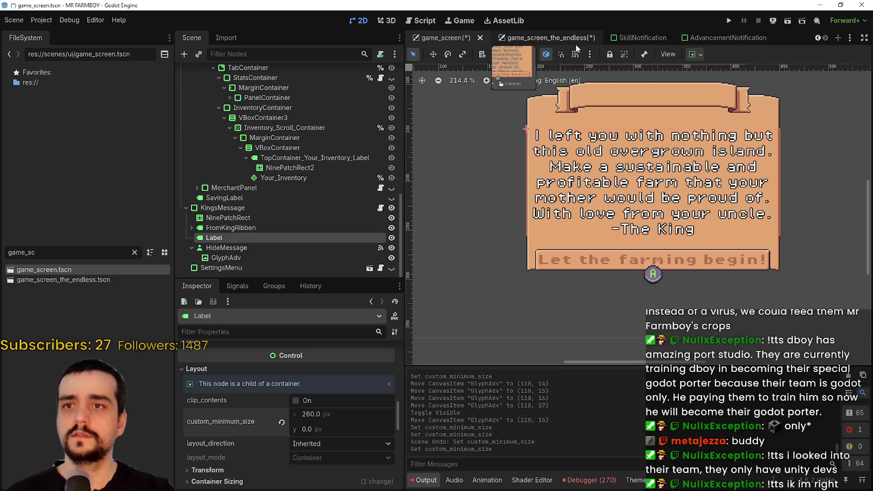
pyautogui.click(546, 38)
pyautogui.click(326, 414)
pyautogui.press('Return')
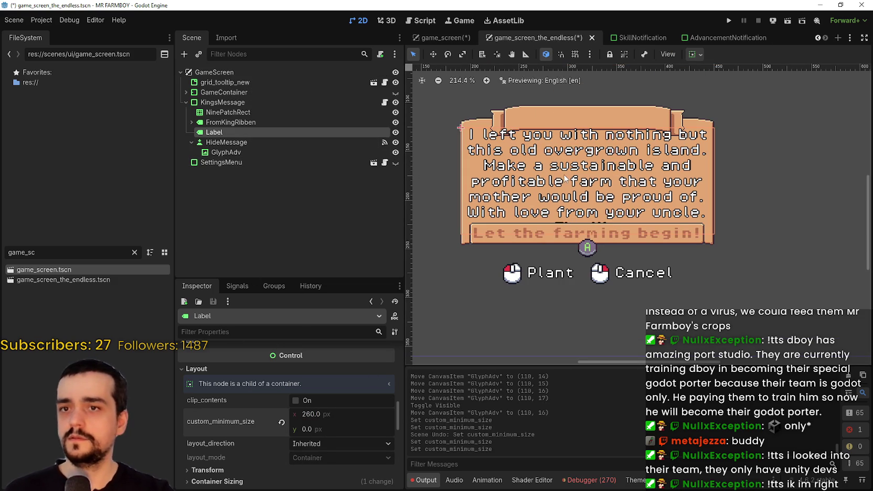
pyautogui.hotkey('ctrl', 's')
# - Compare KingsMessage sizes in both scenes, changing game_screen's panel width from 250 to 260
pyautogui.click(231, 113)
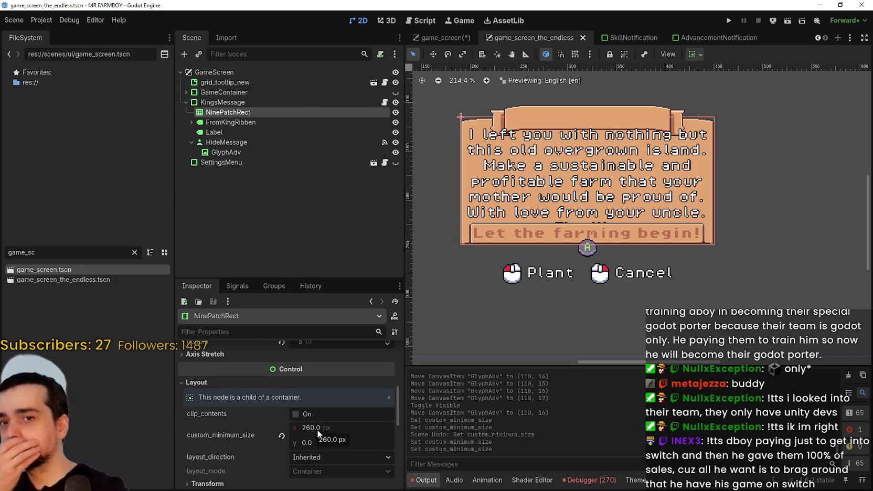
pyautogui.click(227, 102)
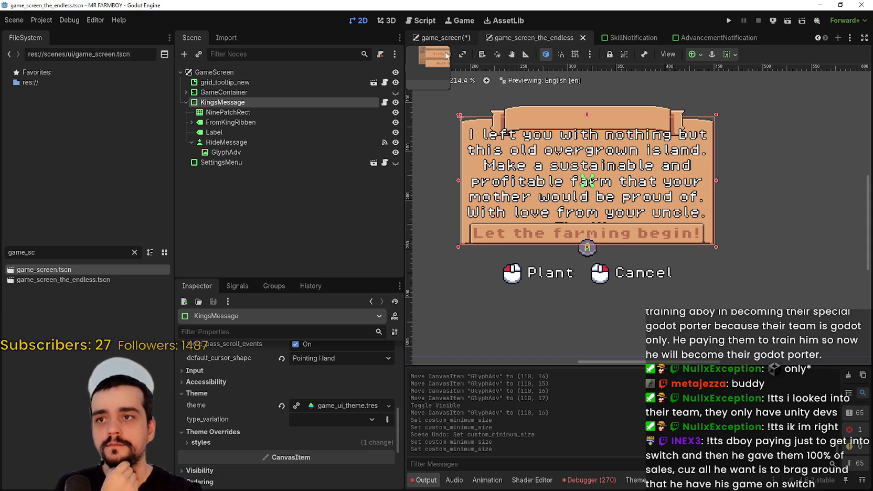
pyautogui.hotkey('ctrl', 'shift', 'Tab')
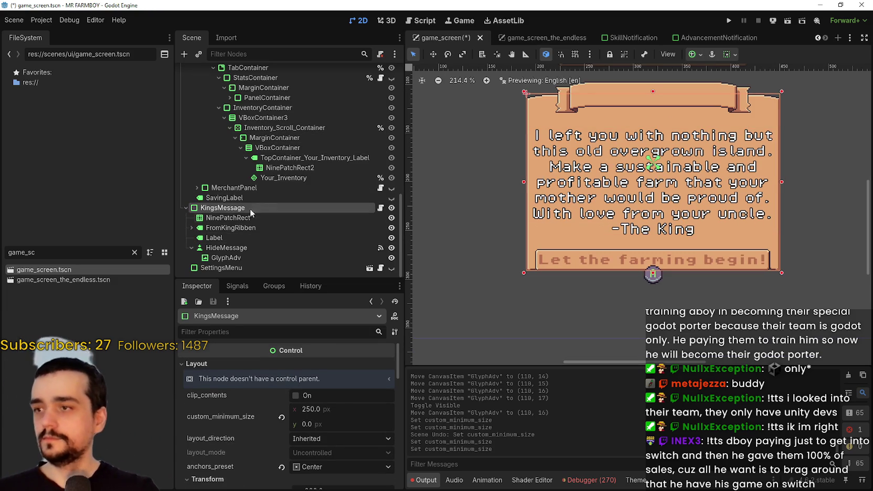
pyautogui.click(333, 407)
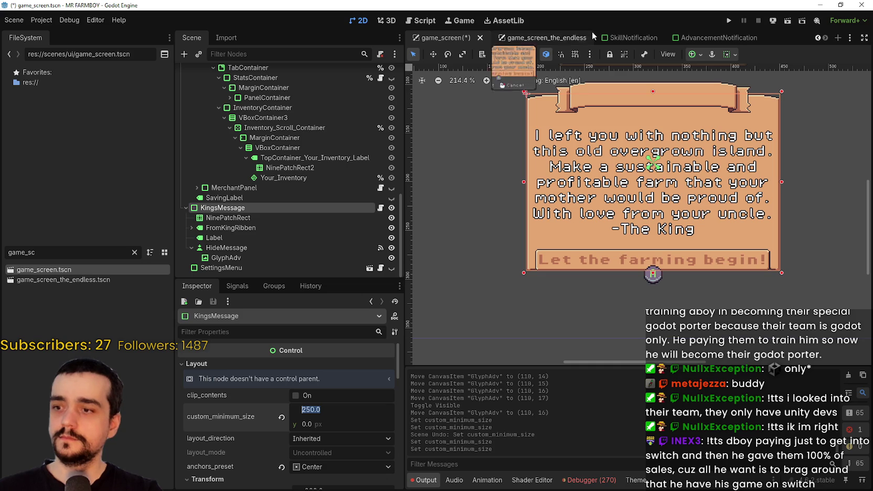
pyautogui.scroll(-3, 259, 365)
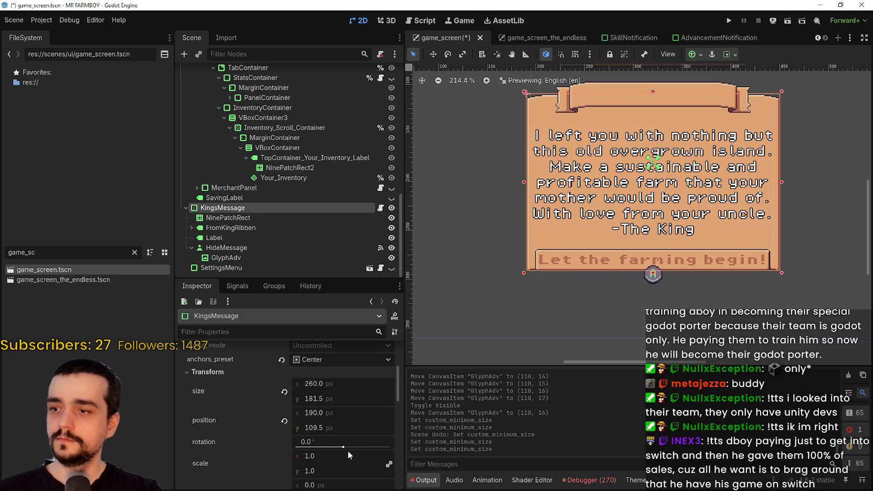
pyautogui.click(327, 385)
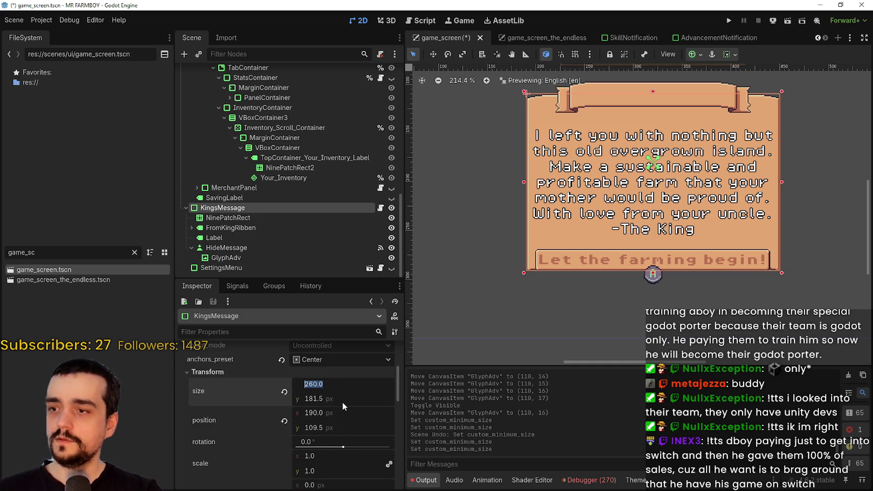
pyautogui.press('Tab')
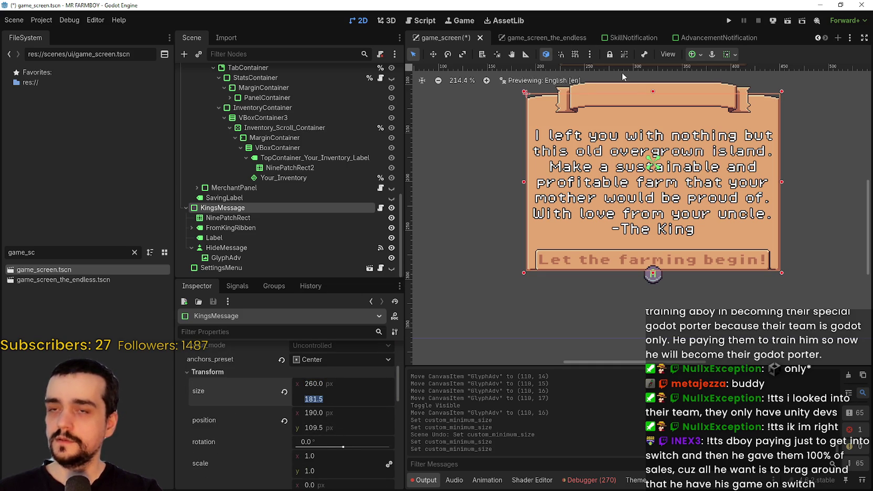
pyautogui.moveTo(540, 39)
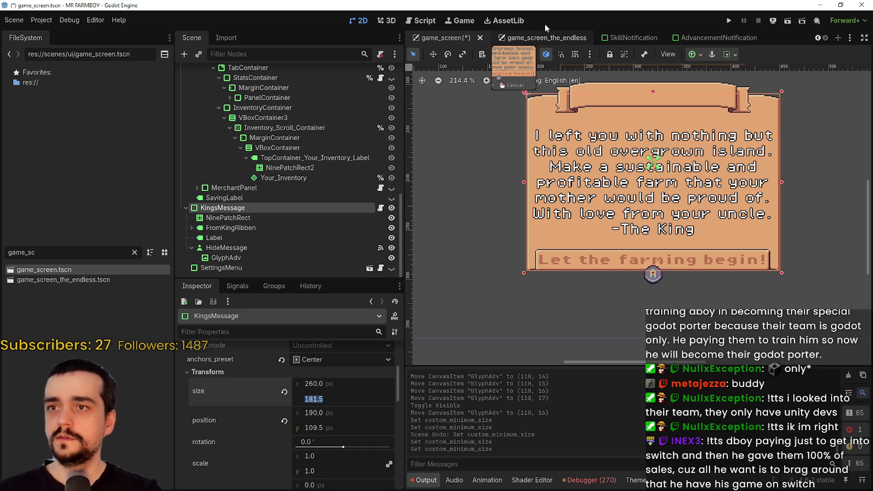
pyautogui.click(588, 39)
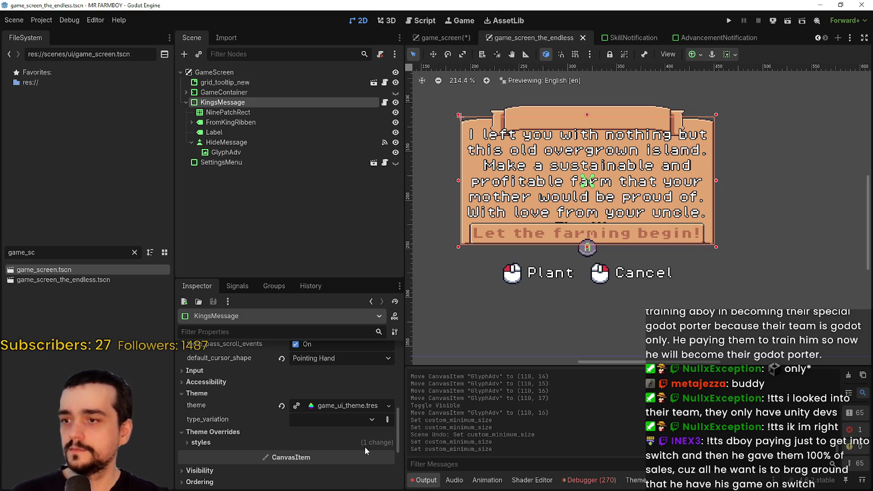
# - Browse the editor's main menus, including the editor settings menu
pyautogui.click(95, 20)
pyautogui.click(60, 24)
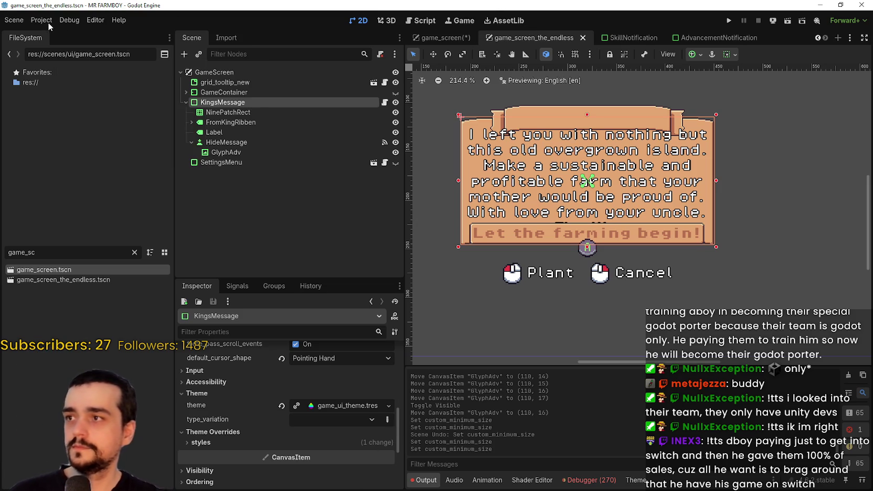
pyautogui.click(47, 22)
pyautogui.click(85, 25)
pyautogui.click(119, 22)
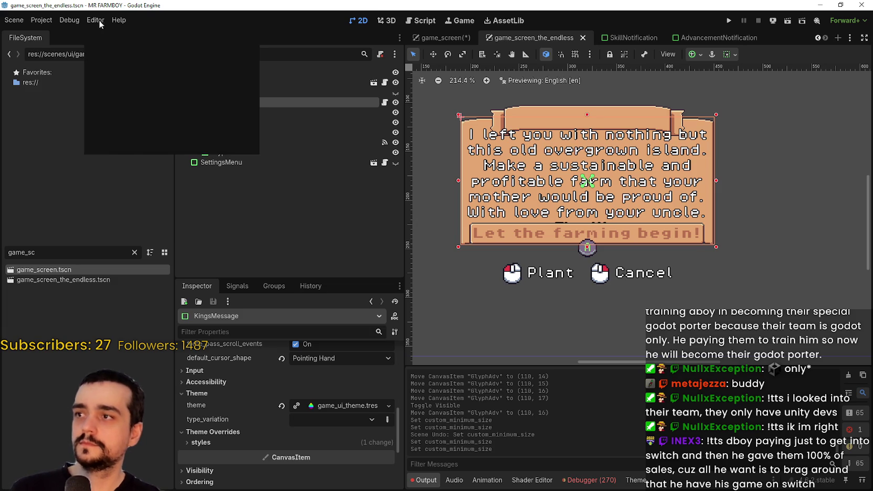
pyautogui.click(102, 20)
pyautogui.click(80, 24)
pyautogui.click(33, 20)
pyautogui.click(96, 20)
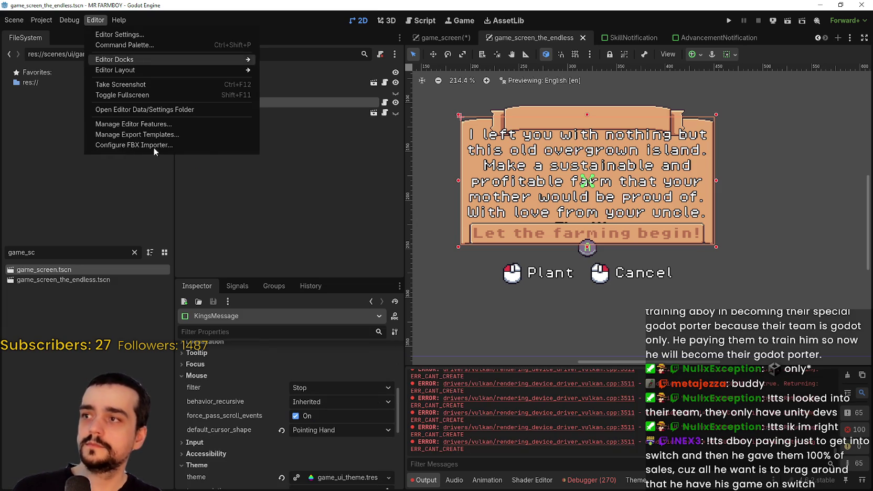
pyautogui.scroll(5, 262, 433)
# - Give the KingsMessage panel a 192 px minimum height and save game_screen_the_endless
pyautogui.click(325, 369)
pyautogui.click(326, 375)
pyautogui.press('Return')
pyautogui.scroll(-2, 329, 392)
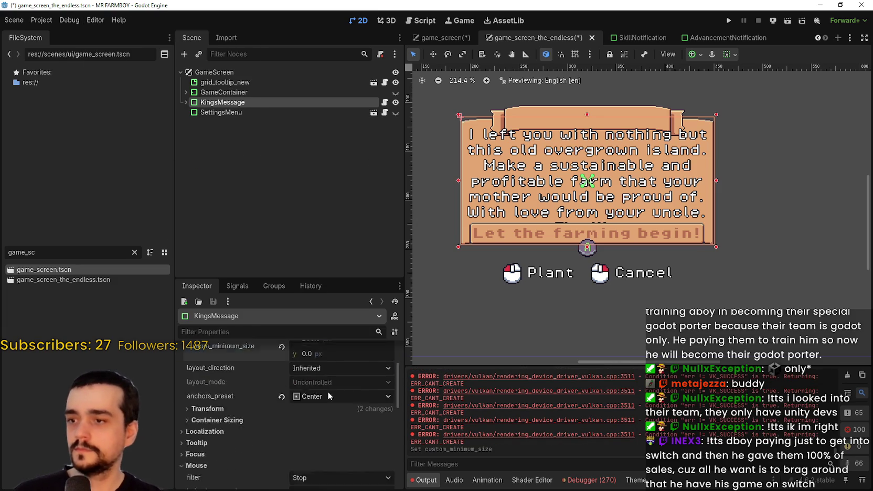
pyautogui.scroll(1, 317, 387)
pyautogui.click(322, 353)
pyautogui.write('192')
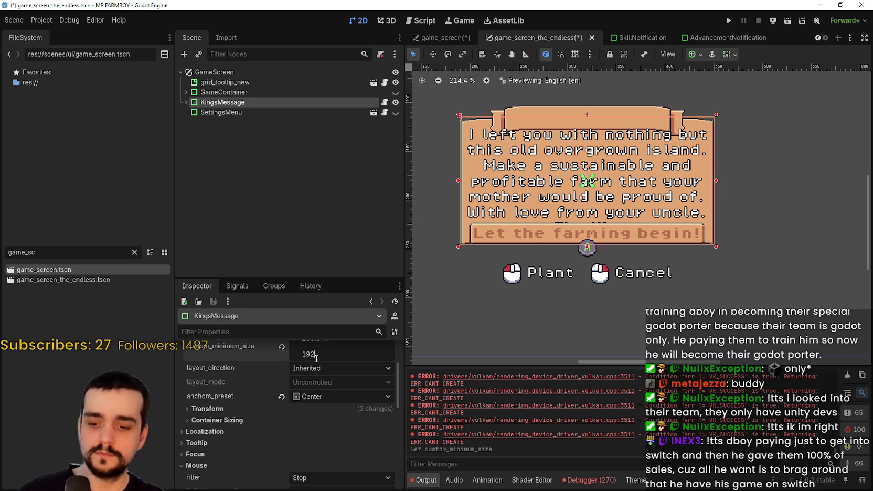
pyautogui.press('Return')
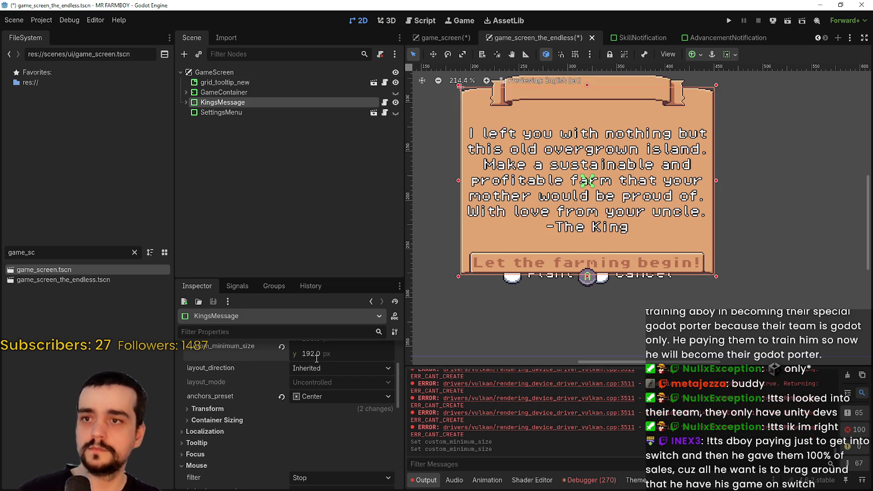
pyautogui.scroll(-4, 615, 225)
pyautogui.scroll(2, 615, 225)
pyautogui.scroll(-2, 615, 225)
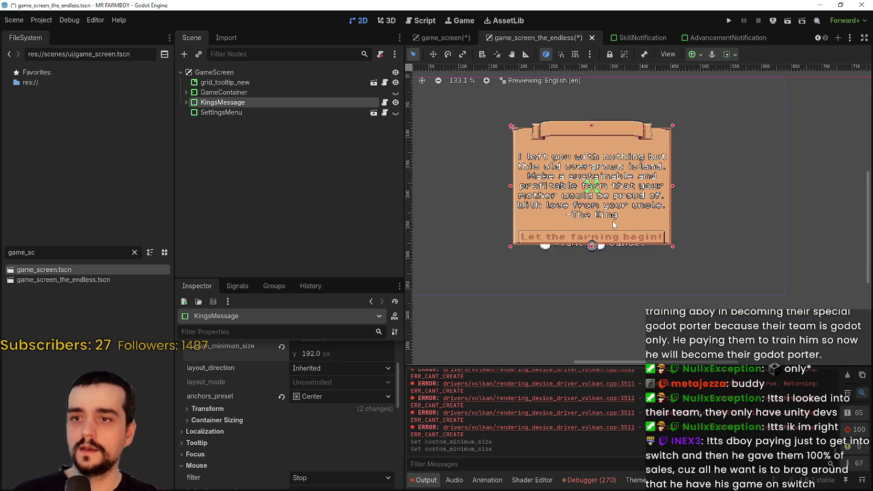
pyautogui.hotkey('ctrl', 's')
# - Look through the Debug options and return to the game_screen_the_endless scene
pyautogui.scroll(1, 613, 188)
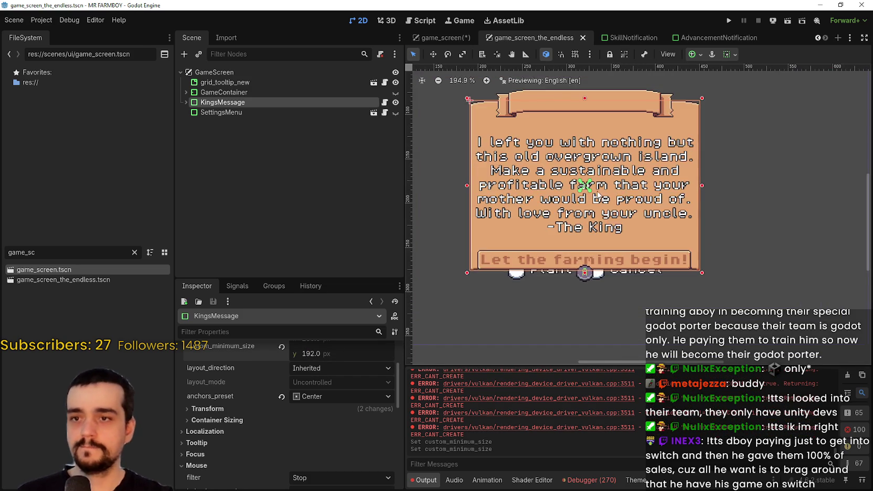
pyautogui.scroll(1, 609, 173)
pyautogui.scroll(-2, 603, 158)
pyautogui.scroll(1, 594, 134)
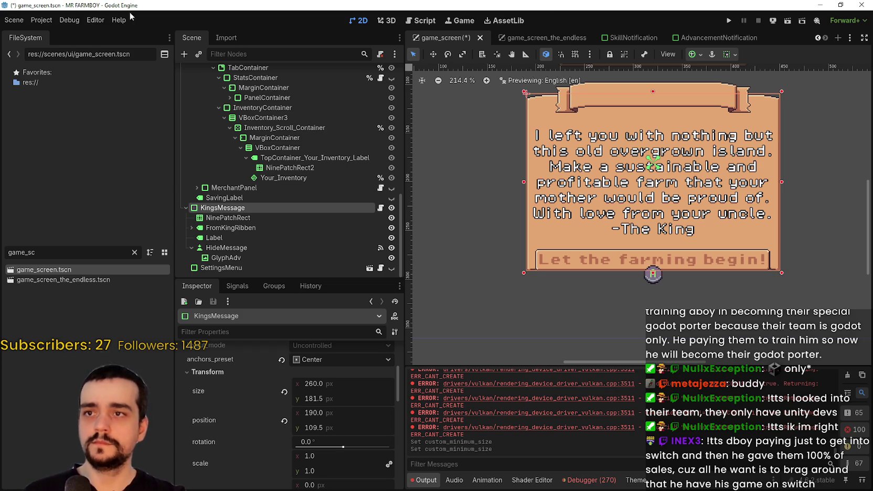
pyautogui.click(79, 19)
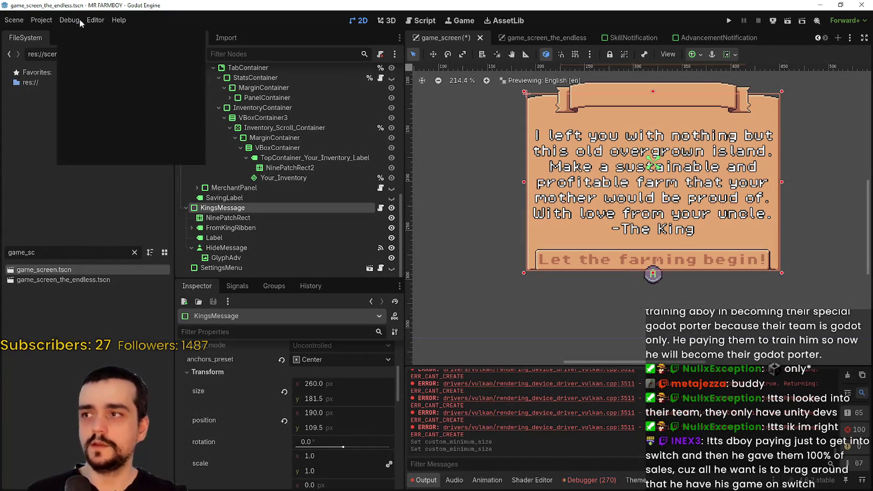
pyautogui.click(73, 19)
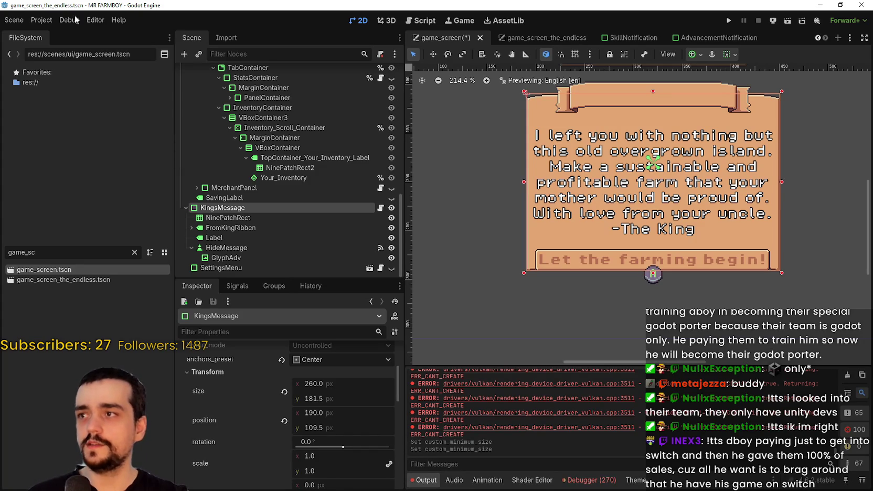
pyautogui.hotkey('alt', 'e')
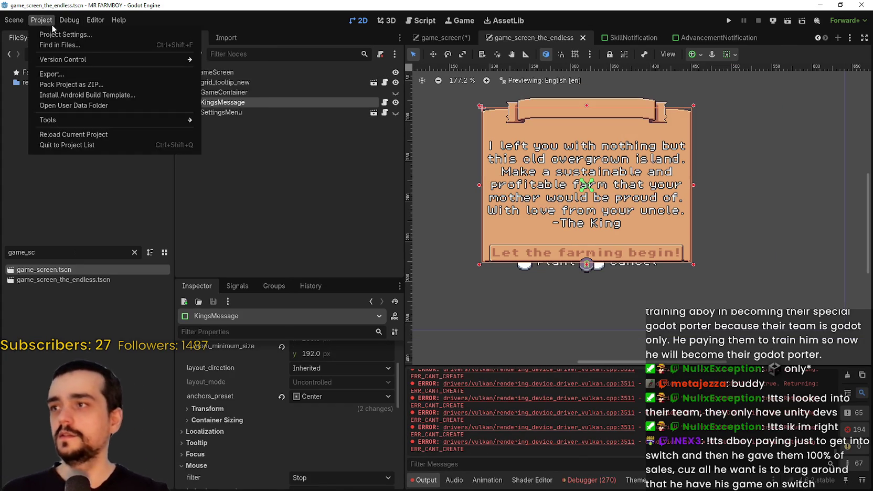
pyautogui.scroll(2, 569, 212)
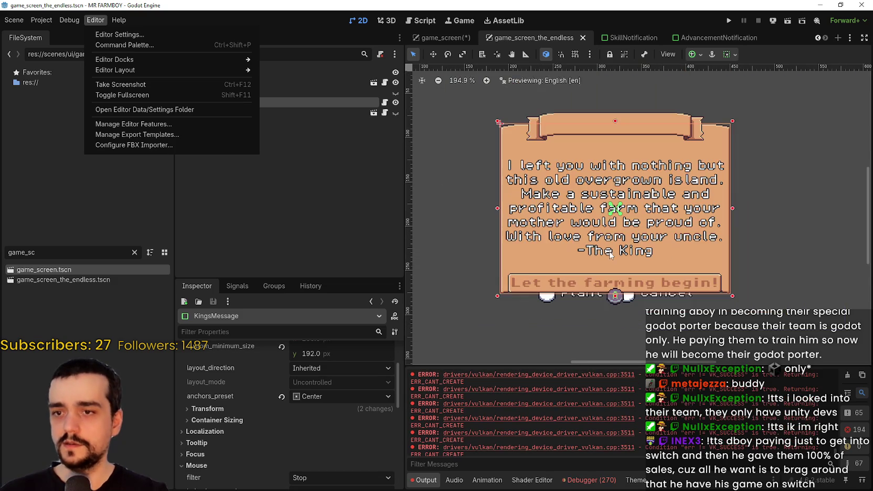
pyautogui.click(605, 234)
pyautogui.scroll(-4, 603, 221)
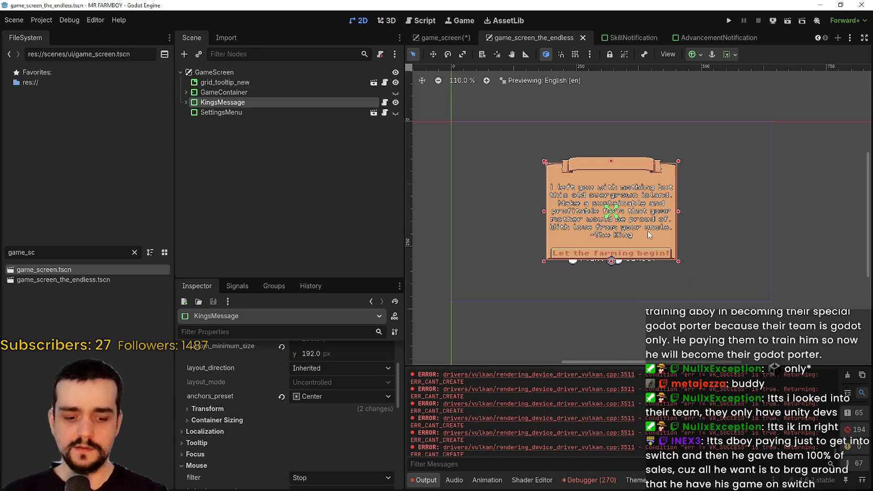
# - Nudge the King's message panel two steps down and save the endless scene
pyautogui.press('Down')
pyautogui.press('Down')
pyautogui.press('Down')
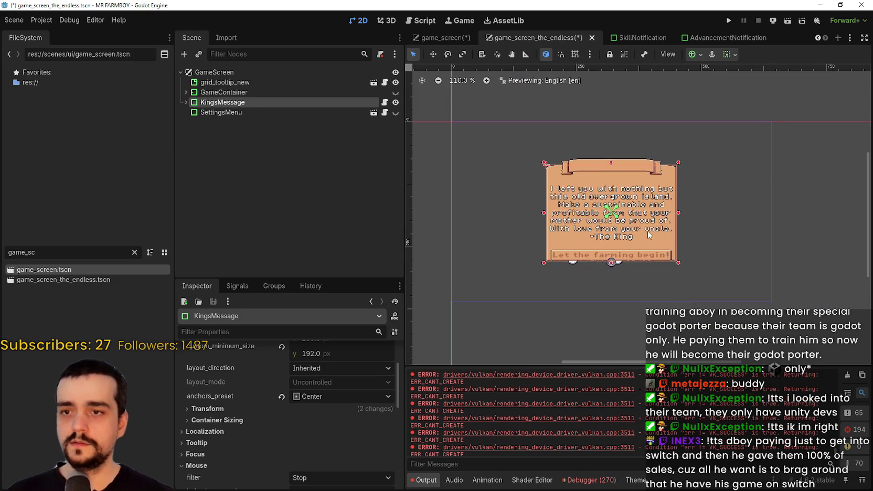
pyautogui.press('Down')
pyautogui.press('Down')
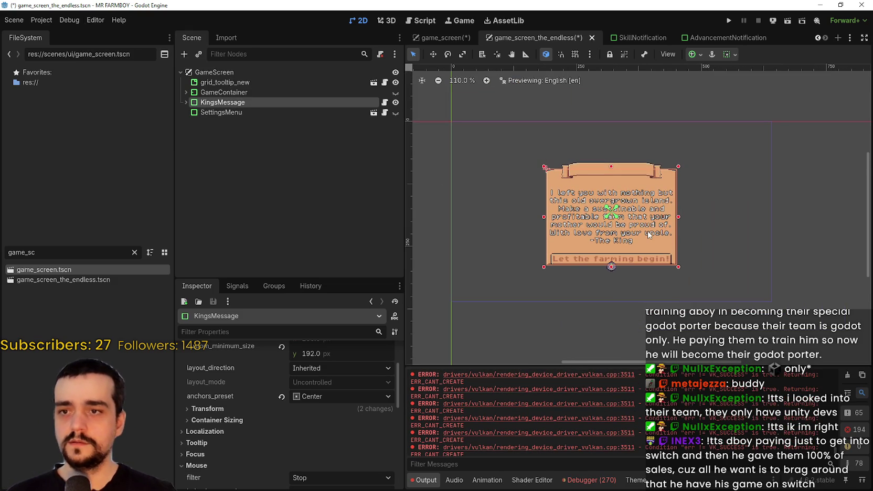
pyautogui.scroll(4, 649, 235)
pyautogui.hotkey('ctrl', 's')
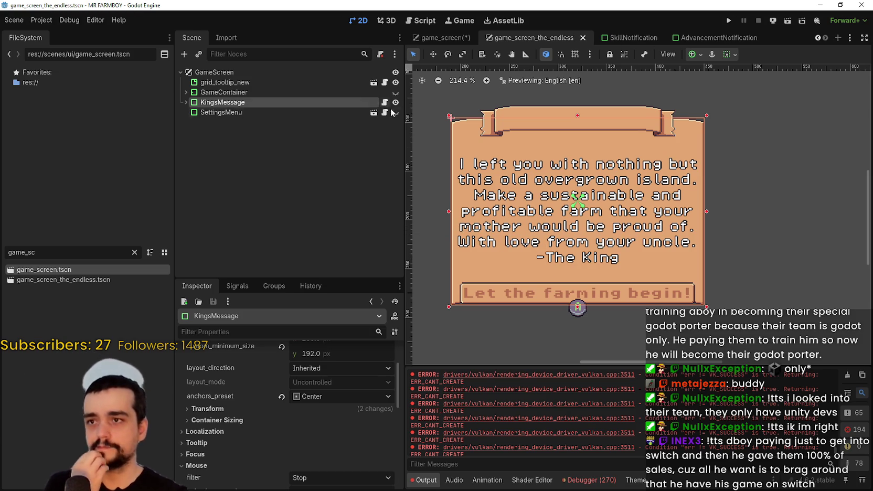
pyautogui.click(396, 113)
# - Make the GameContainer HUD visible on the canvas and save game_screen_the_endless
pyautogui.click(353, 93)
pyautogui.scroll(-2, 543, 174)
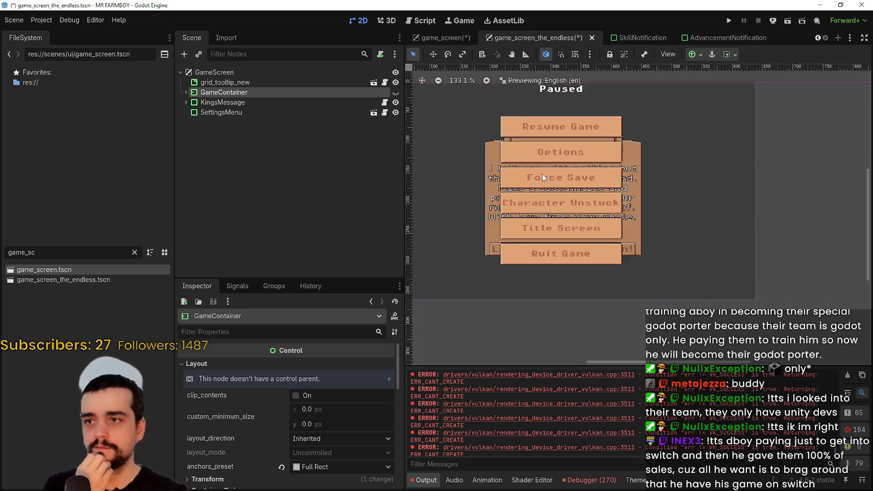
pyautogui.click(395, 93)
pyautogui.scroll(-2, 545, 179)
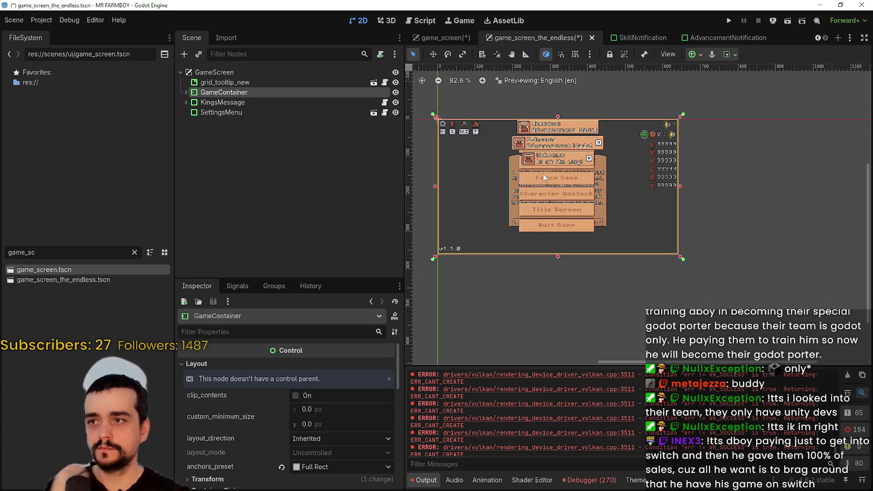
pyautogui.hotkey('ctrl', 's')
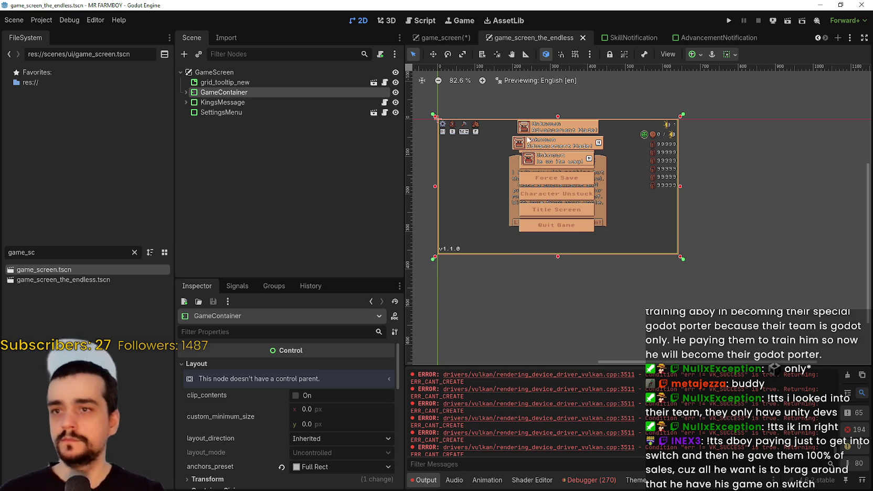
pyautogui.scroll(1, 527, 141)
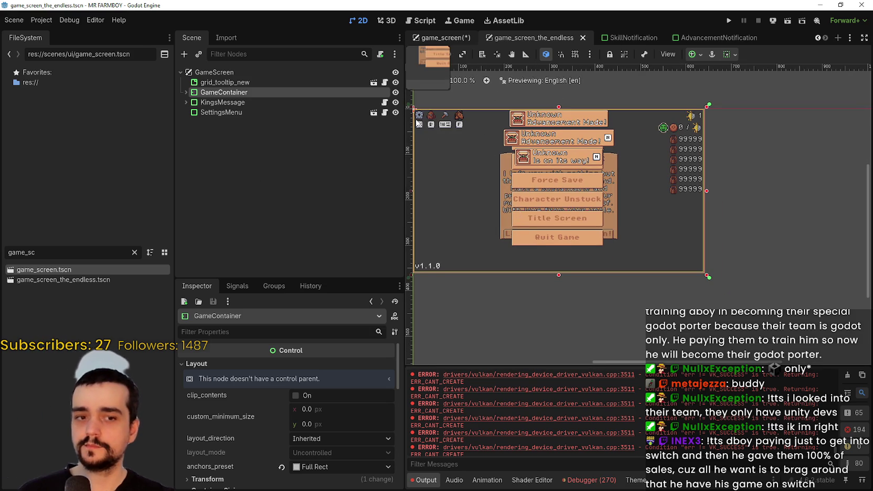
pyautogui.click(445, 36)
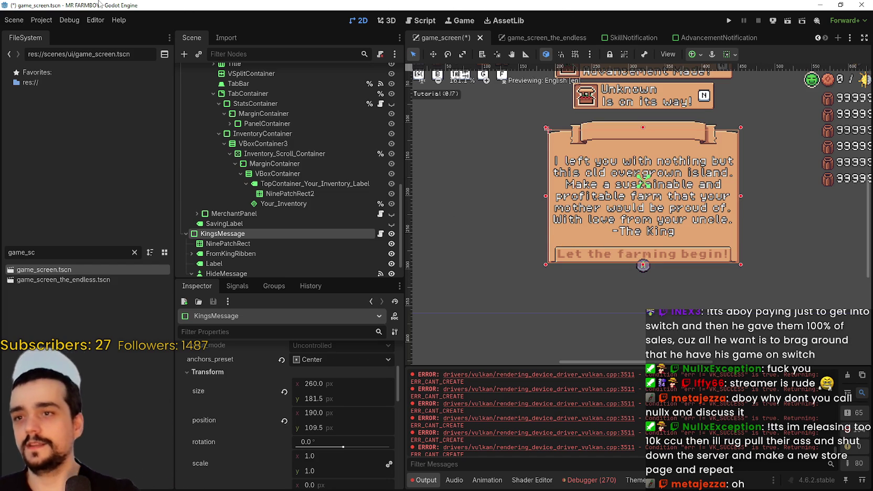
pyautogui.click(97, 20)
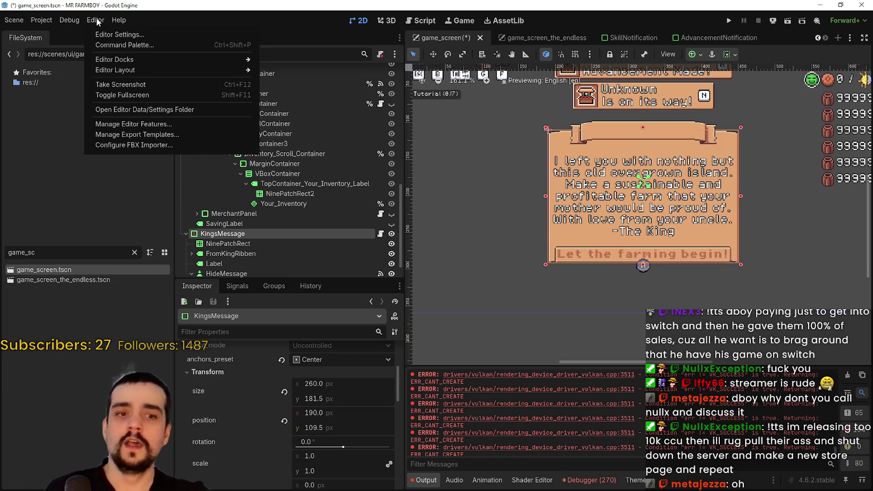
pyautogui.click(97, 20)
pyautogui.click(113, 22)
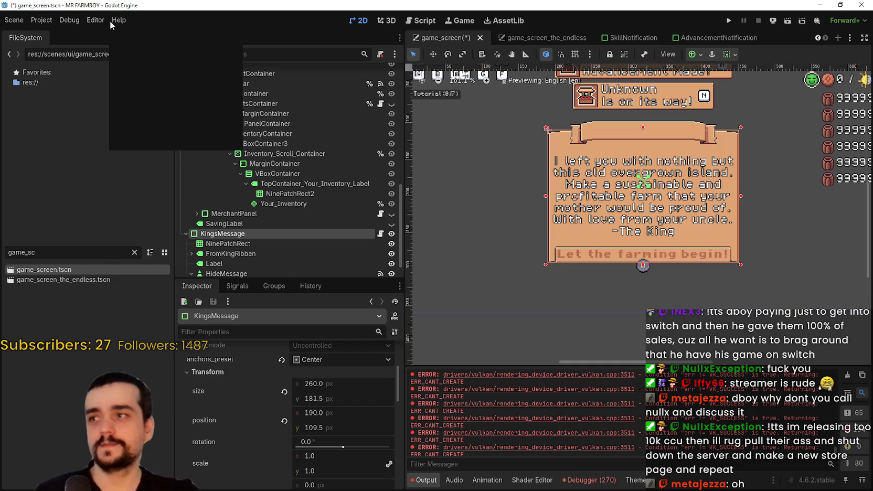
pyautogui.click(95, 21)
pyautogui.click(70, 23)
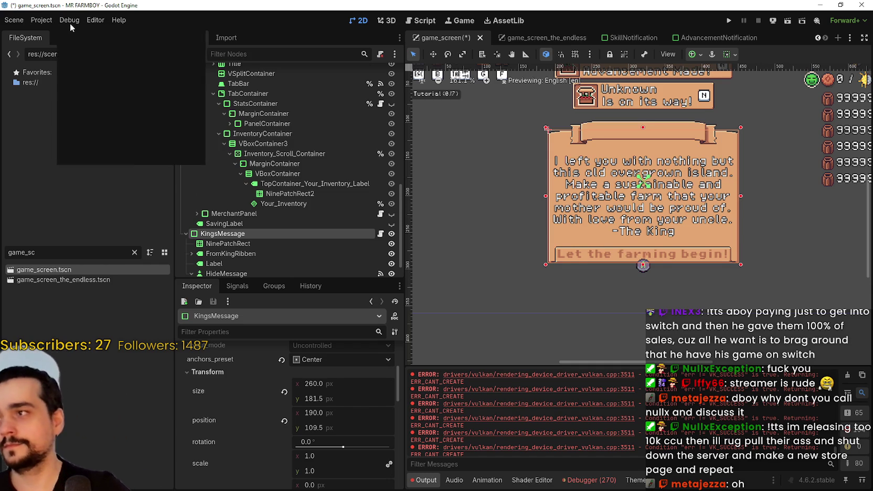
pyautogui.click(70, 23)
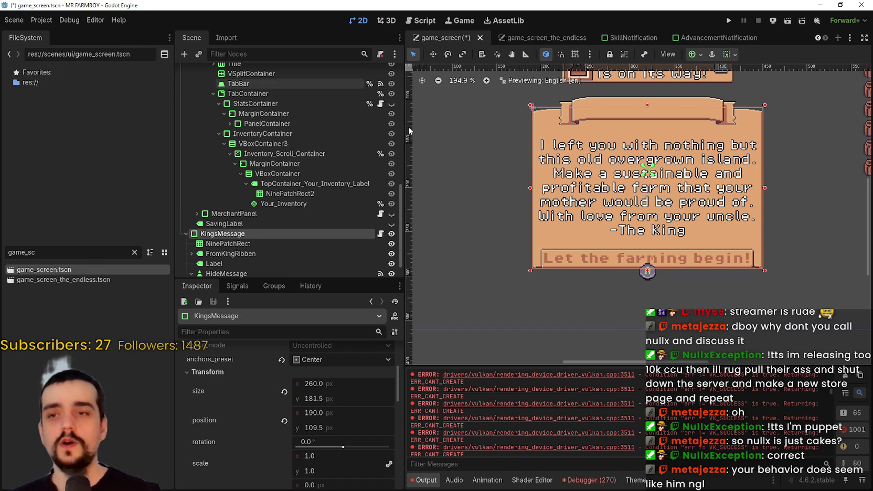
pyautogui.scroll(-4, 624, 207)
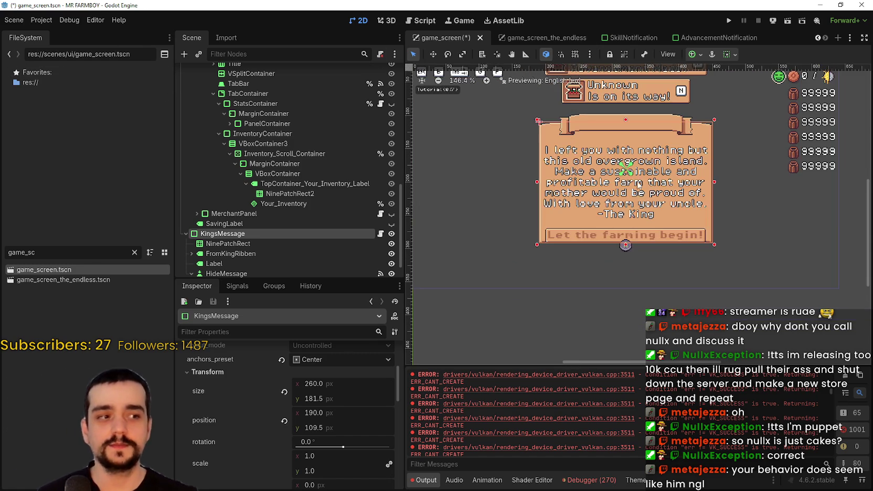
pyautogui.scroll(4, 625, 175)
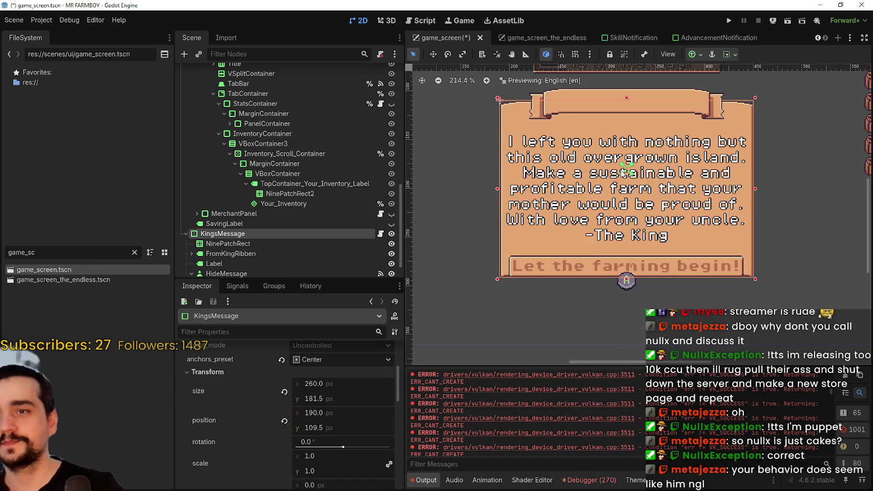
pyautogui.scroll(-5, 622, 171)
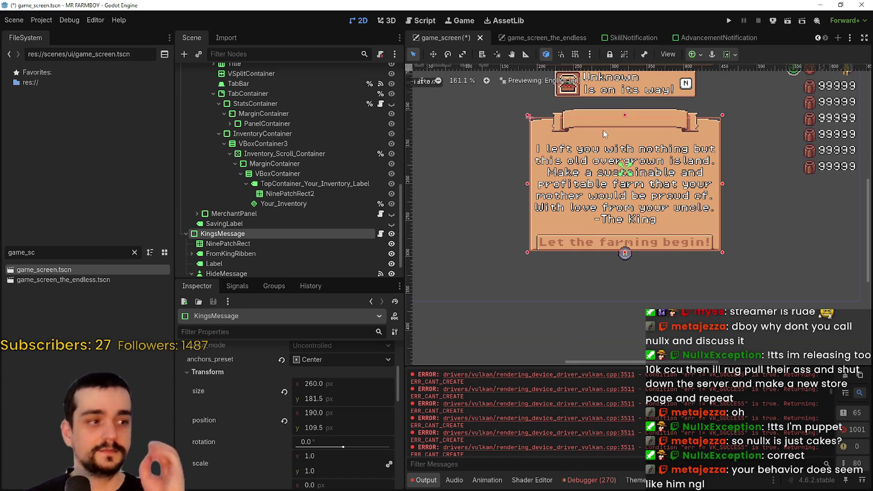
pyautogui.scroll(-5, 661, 141)
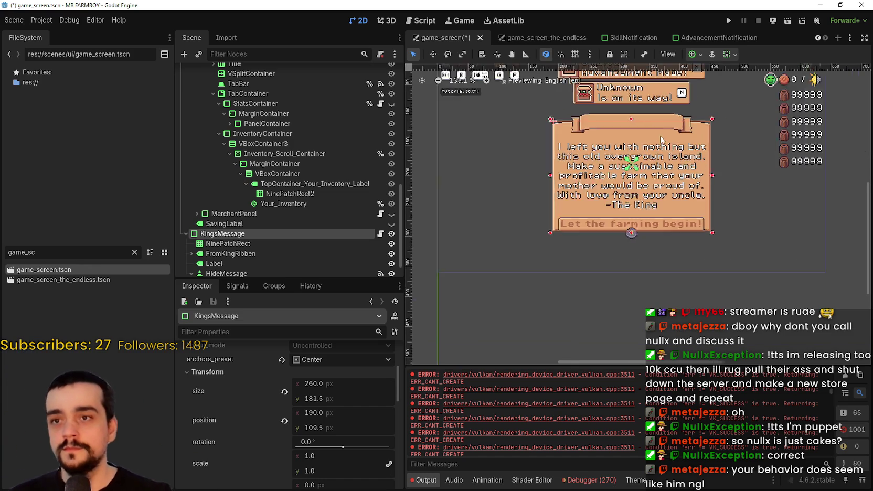
pyautogui.scroll(1, 662, 145)
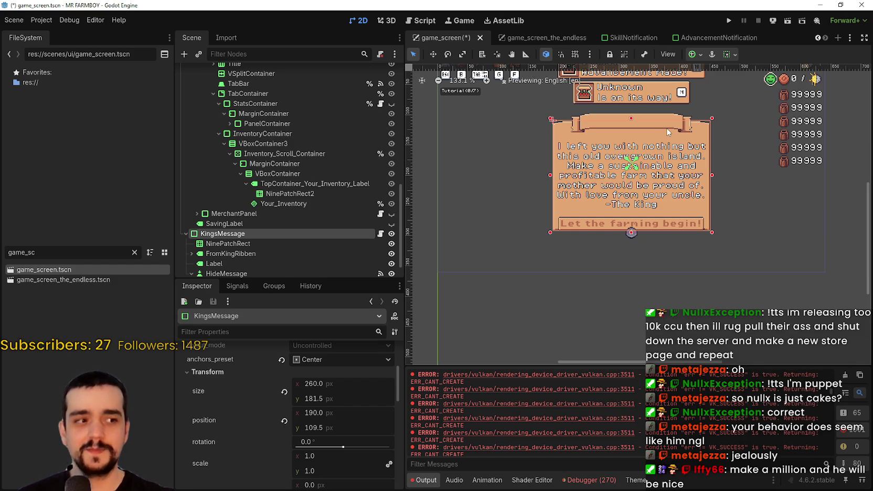
pyautogui.scroll(-2, 665, 243)
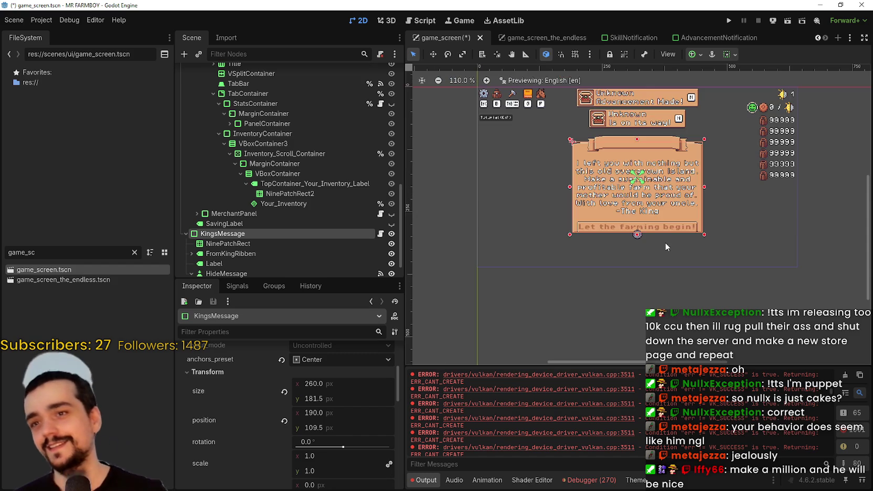
# - Collapse the InventoryPanel branch and save the game_screen scene
pyautogui.scroll(2, 570, 203)
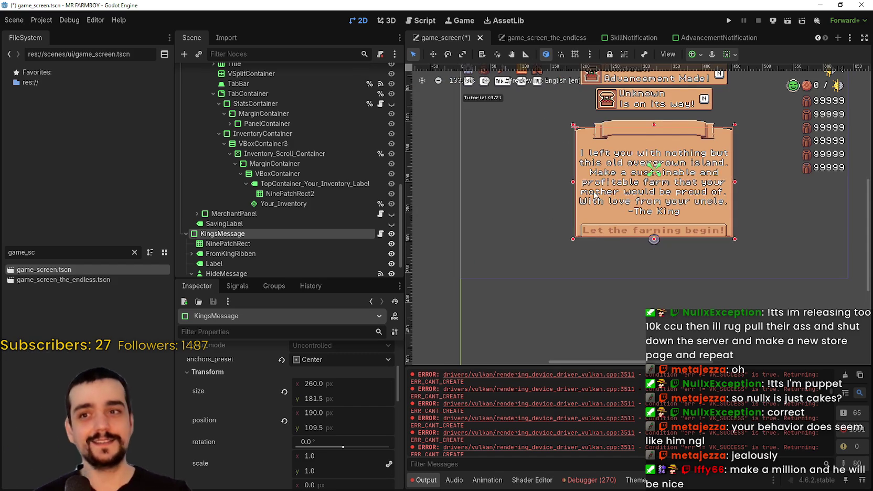
pyautogui.scroll(1, 569, 203)
pyautogui.scroll(3, 188, 236)
pyautogui.scroll(3, 188, 236)
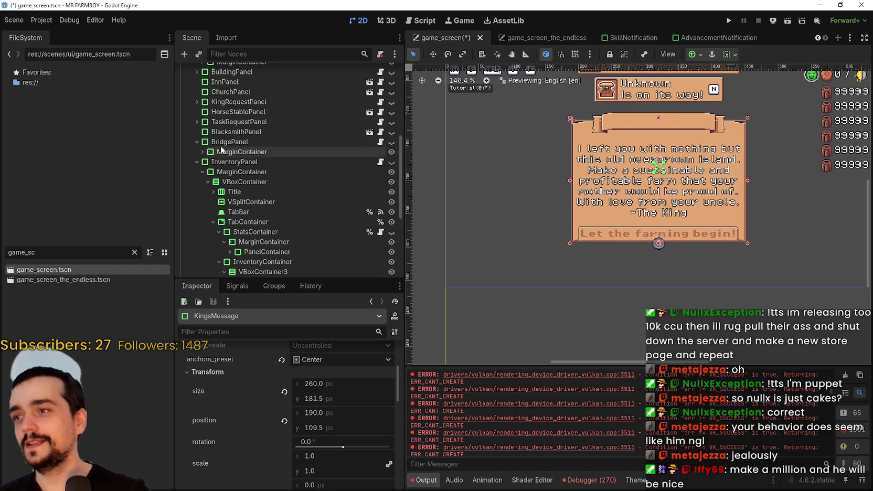
pyautogui.click(194, 160)
pyautogui.hotkey('ctrl', 's')
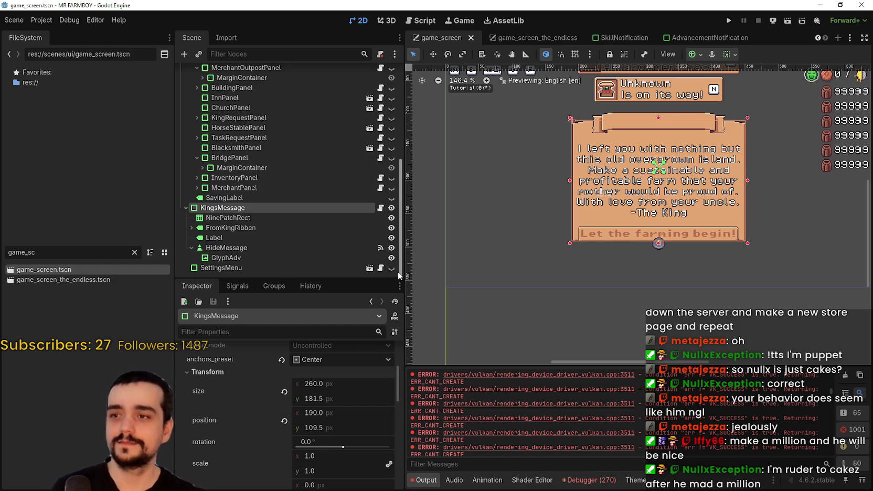
# - Make SettingsMenu visible, save game_screen again, and collapse HBoxContainer2
pyautogui.scroll(-2, 535, 190)
pyautogui.scroll(-1, 538, 190)
pyautogui.click(391, 268)
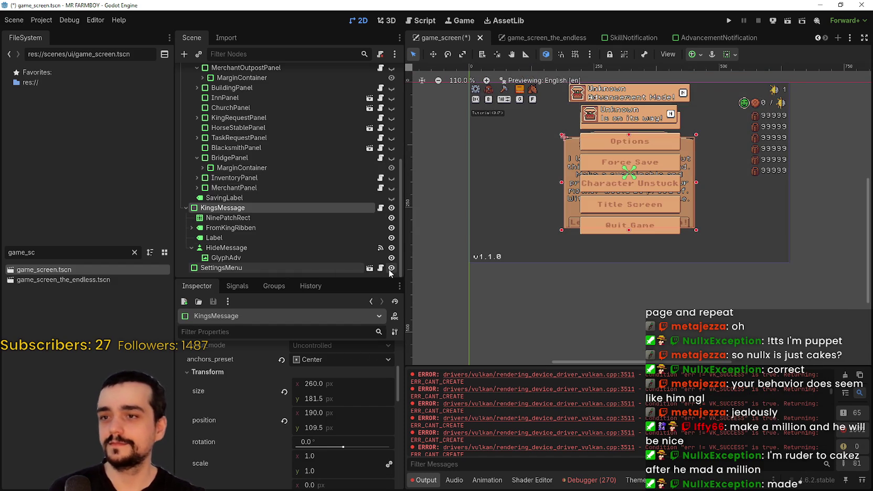
pyautogui.hotkey('ctrl', 's')
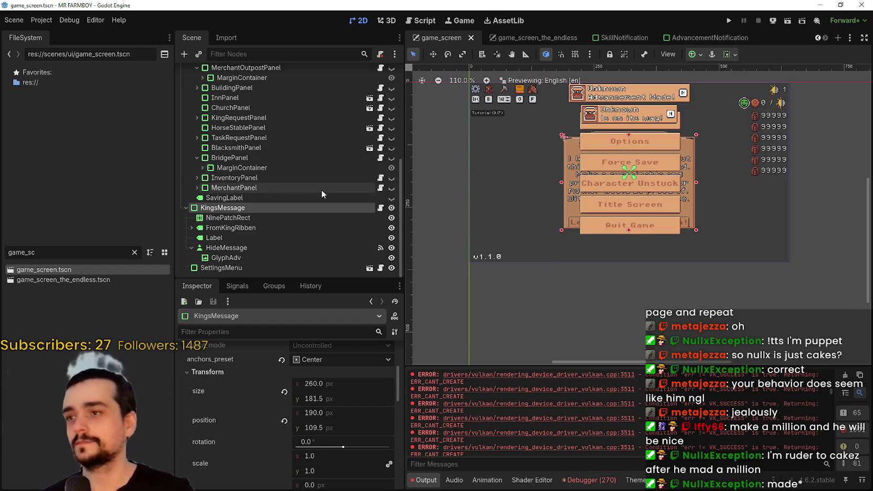
pyautogui.scroll(2, 321, 186)
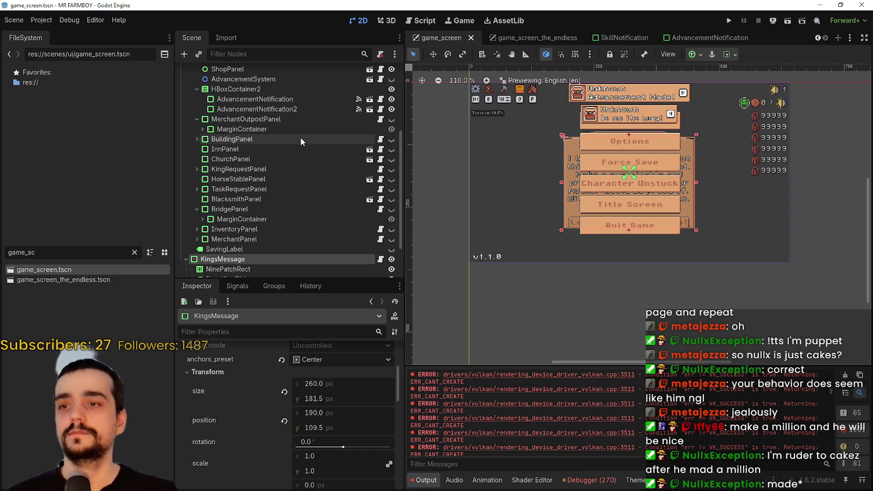
pyautogui.scroll(2, 300, 141)
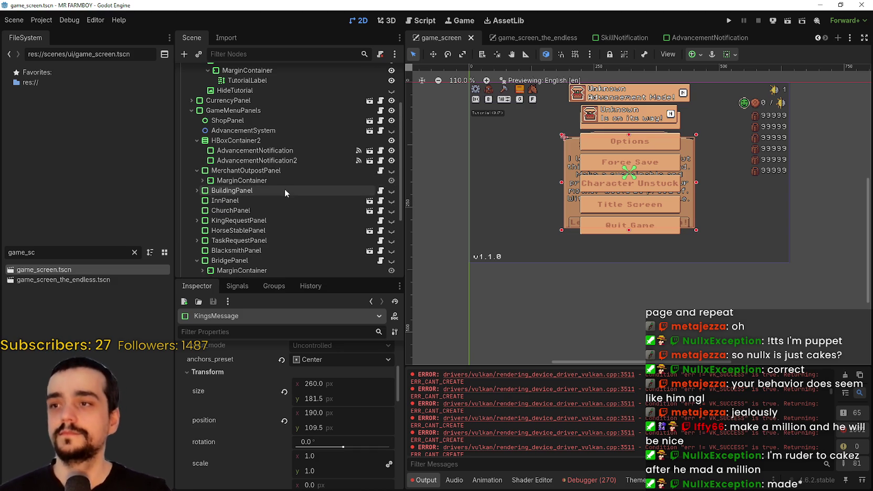
pyautogui.click(197, 140)
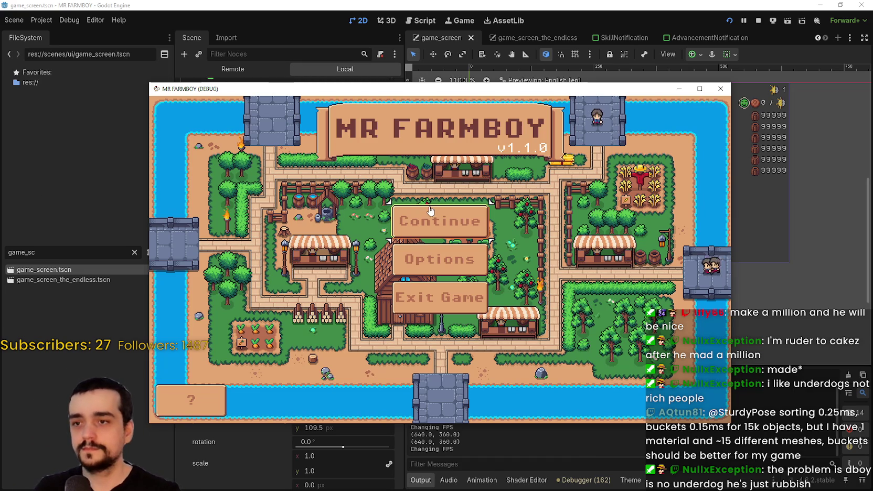
# - Load the Save 2 game from the save selection
pyautogui.click(440, 221)
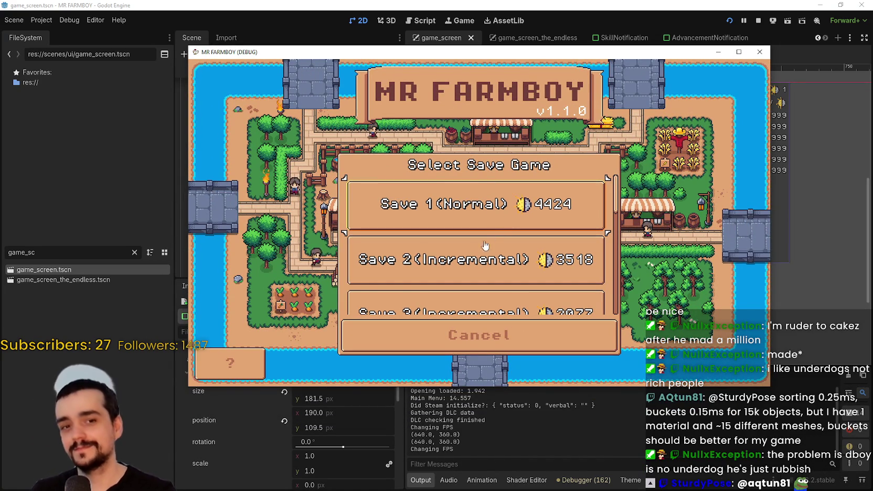
pyautogui.click(415, 259)
pyautogui.click(424, 269)
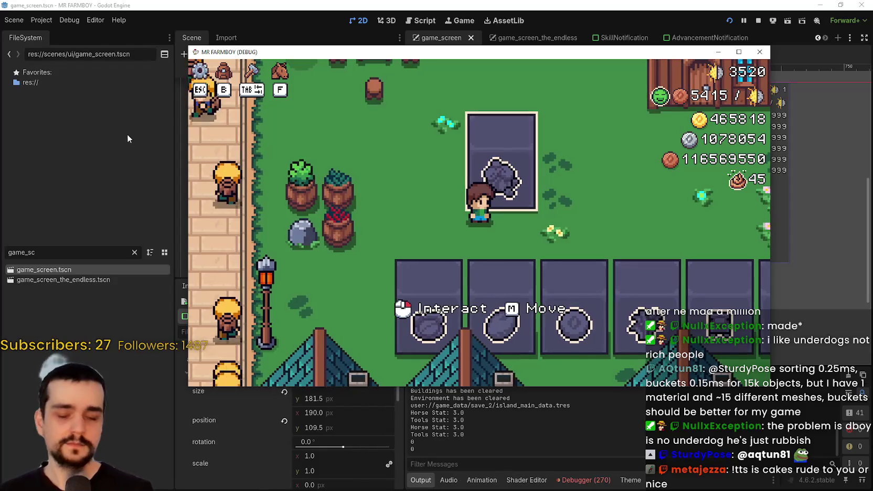
# - Inspect the Blue Chance Obelisk, warehouse inventory and player house menu, then pause and resume
pyautogui.click(448, 213)
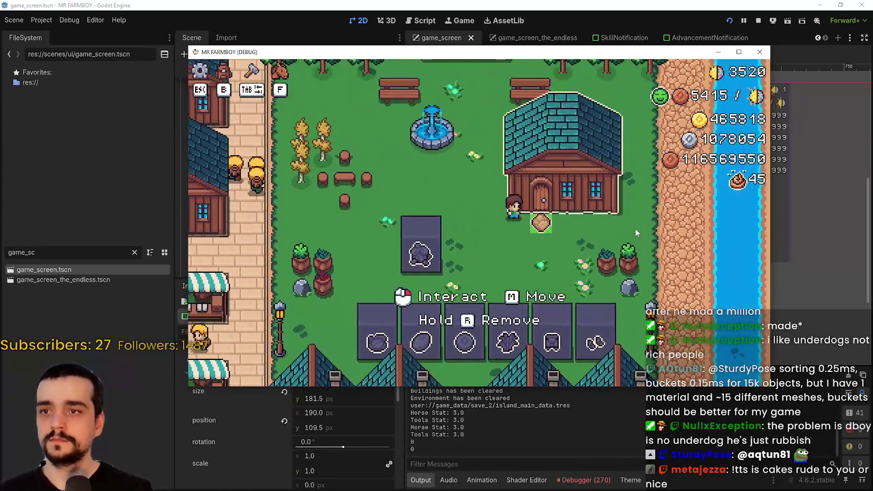
pyautogui.press('e')
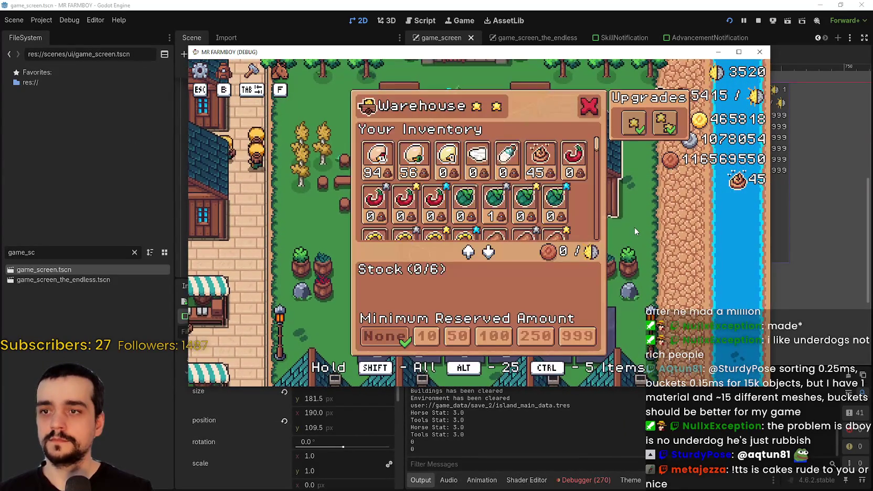
pyautogui.click(591, 116)
pyautogui.click(623, 223)
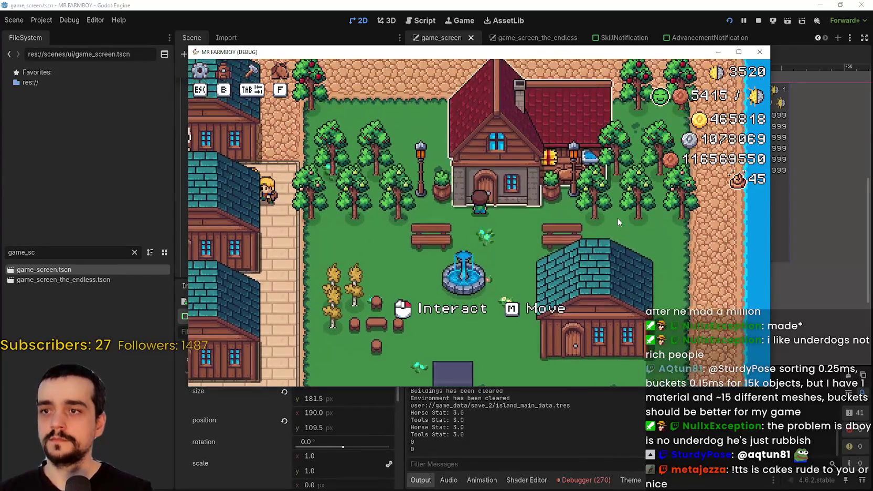
pyautogui.click(558, 165)
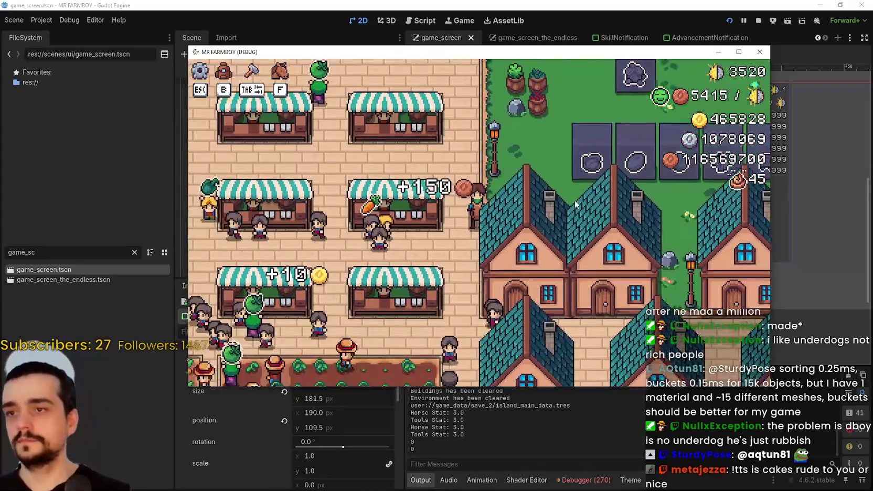
pyautogui.press('Escape')
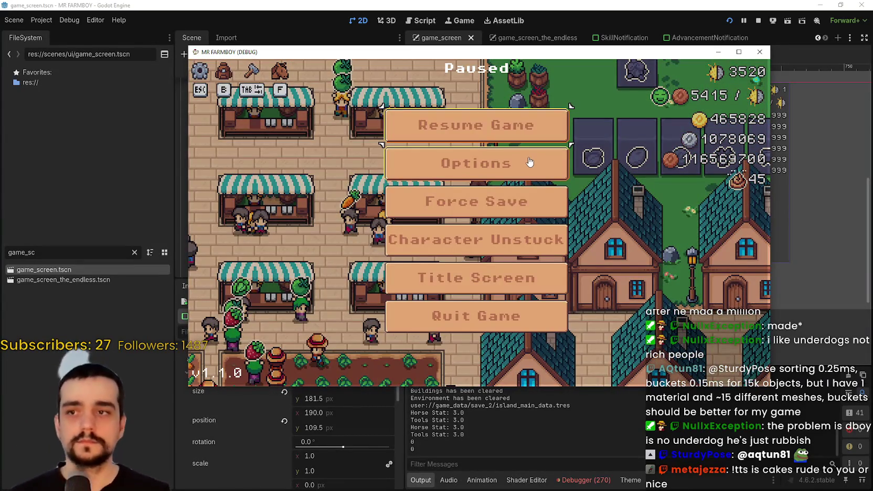
pyautogui.press('Escape')
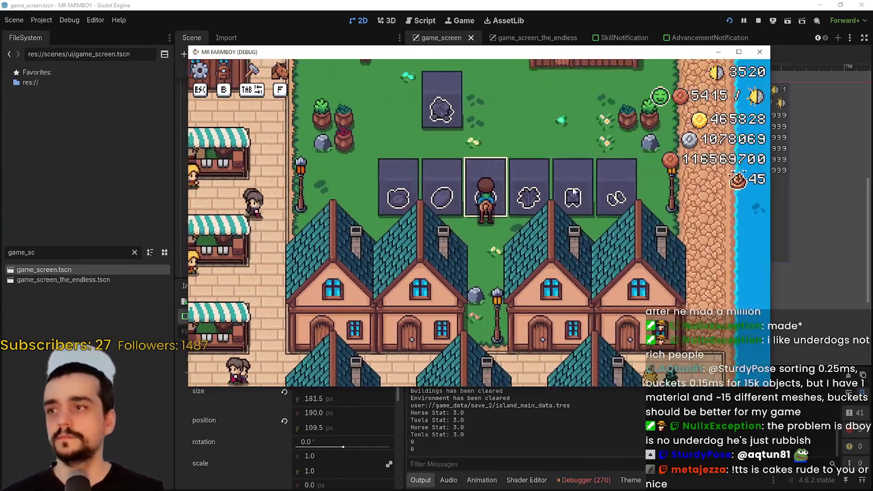
# - Review the stats page of the stats and inventory window, then close it
pyautogui.press('b')
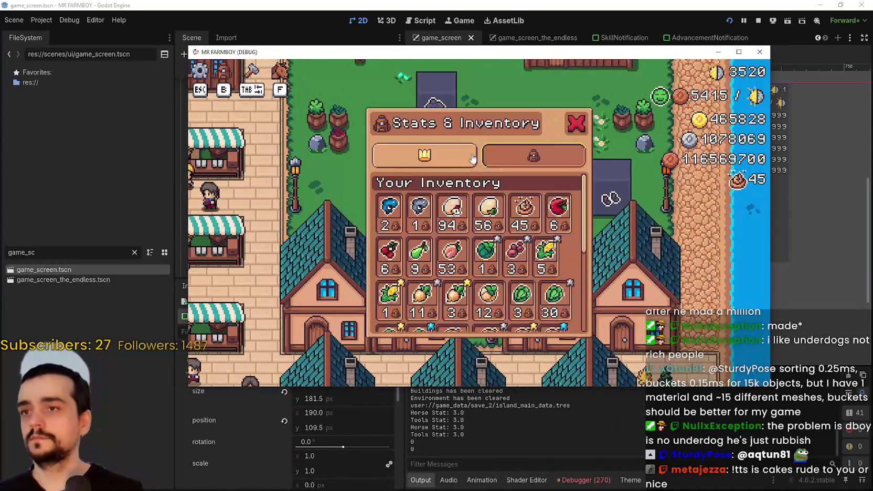
pyautogui.click(501, 159)
pyautogui.scroll(-3, 513, 215)
pyautogui.scroll(3, 495, 225)
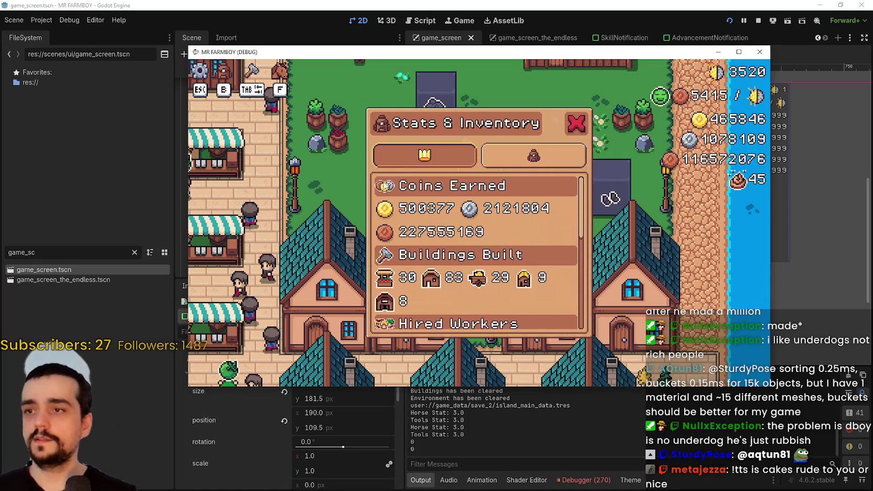
pyautogui.scroll(-3, 377, 193)
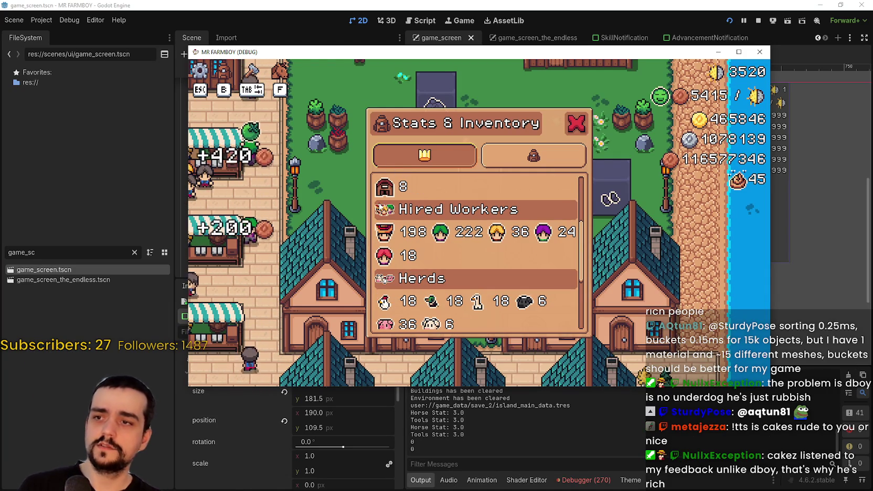
pyautogui.scroll(-3, 404, 283)
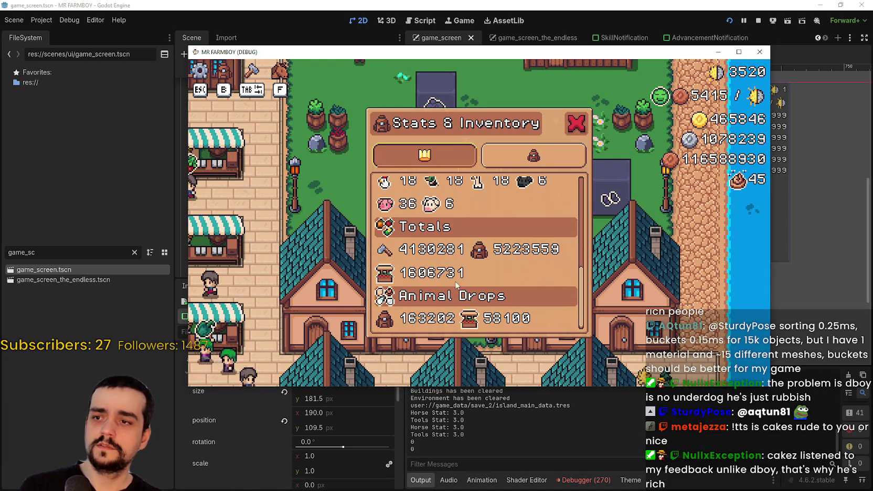
pyautogui.scroll(3, 563, 290)
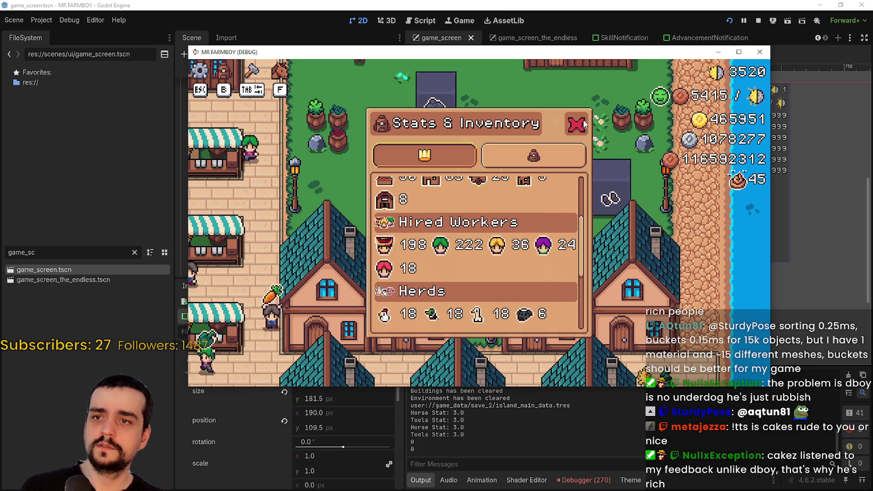
pyautogui.click(582, 124)
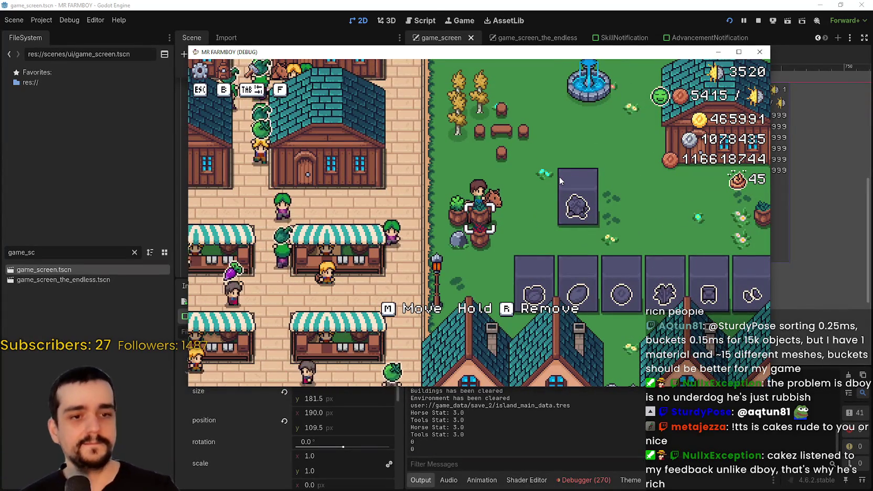
# - Ride the farmer right across town to the warehouse door and check its inventory
pyautogui.press('d')
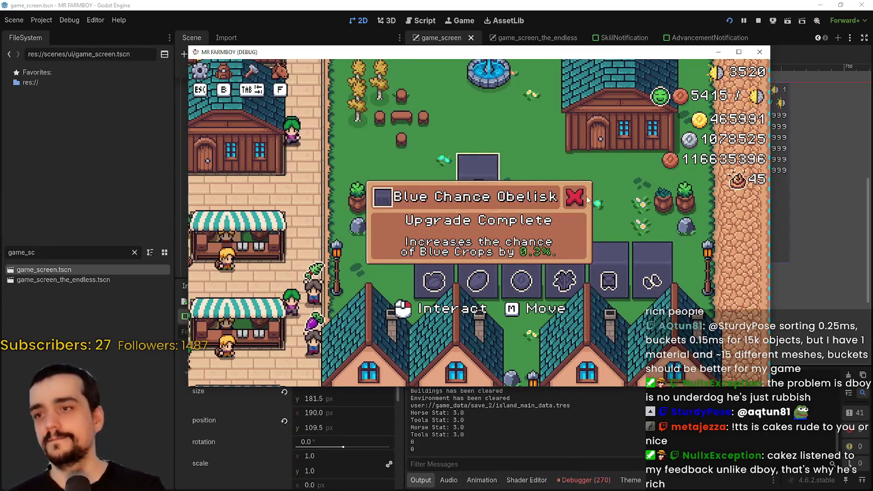
pyautogui.press('d')
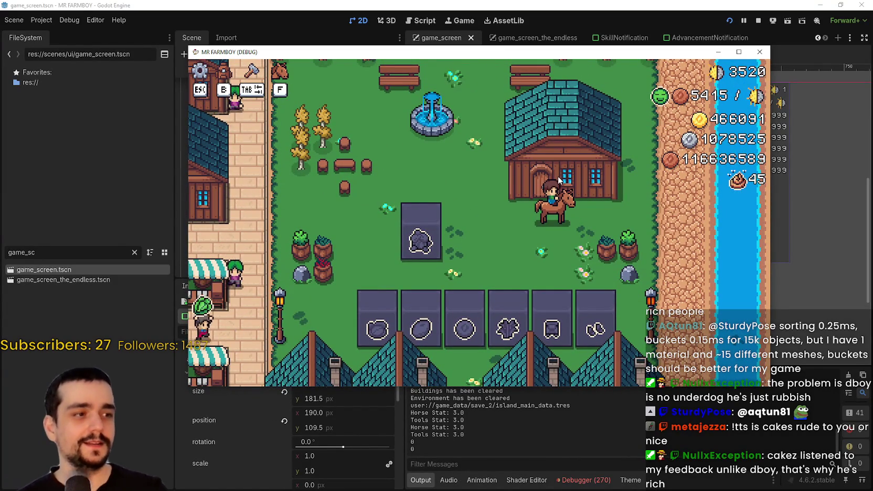
pyautogui.press('w')
pyautogui.press('s')
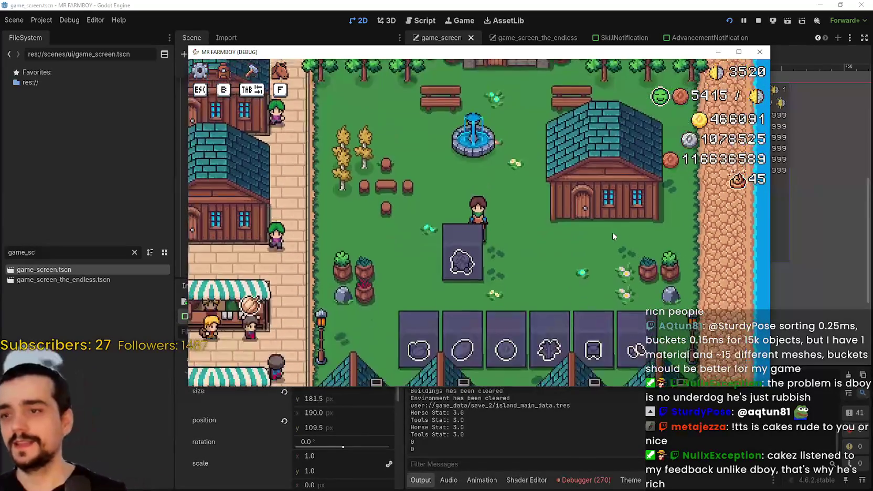
pyautogui.press('w')
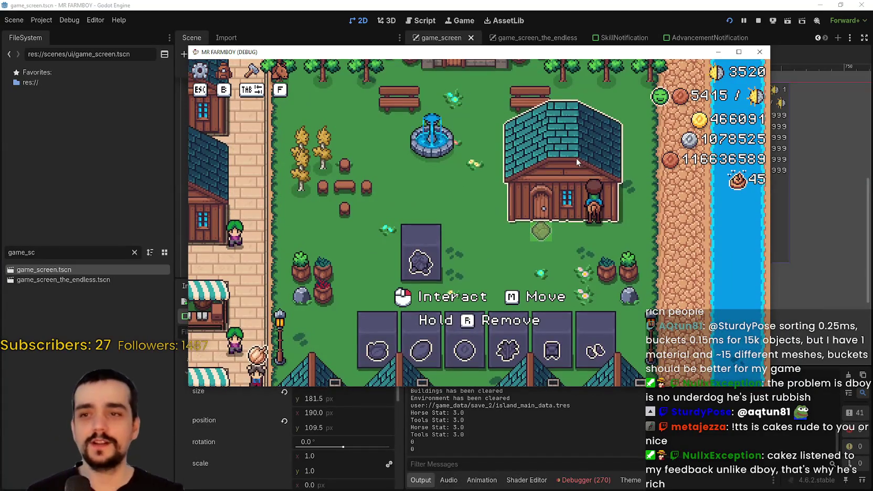
pyautogui.click(576, 157)
pyautogui.click(594, 100)
# - Walk the farmer through the trees by the river, left through town, and up toward the sea
pyautogui.press('w')
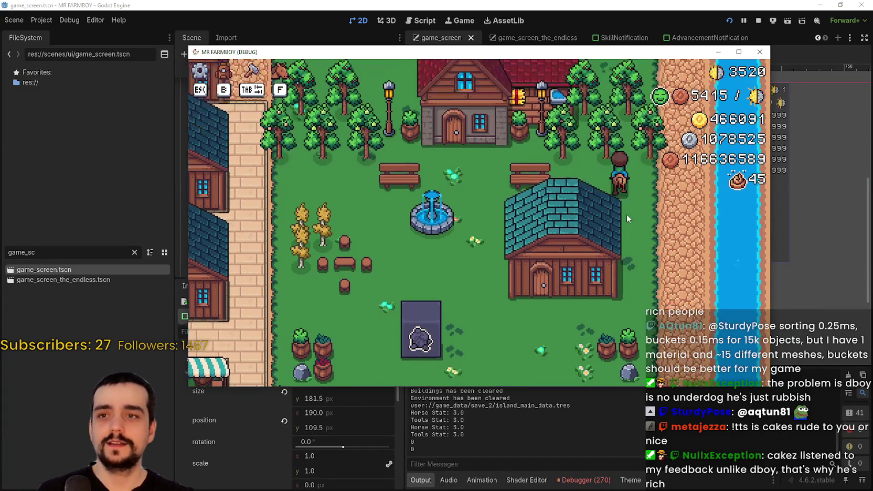
pyautogui.press('d')
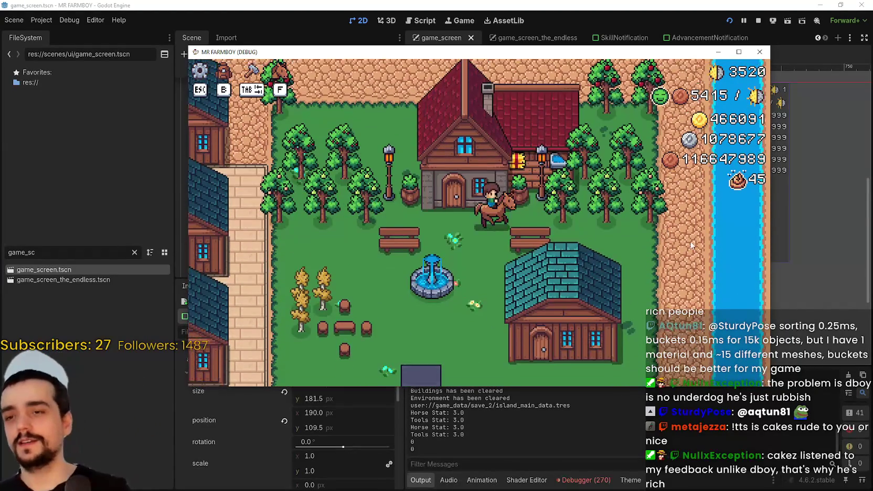
pyautogui.press('w')
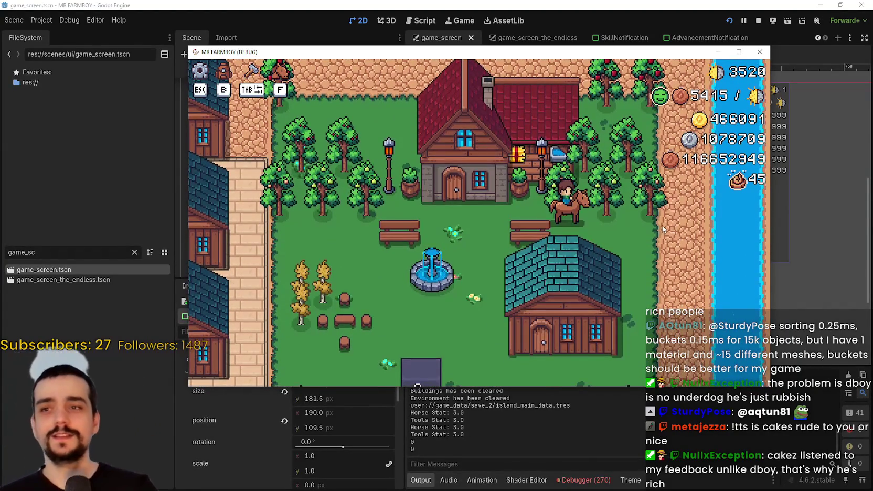
pyautogui.press('d')
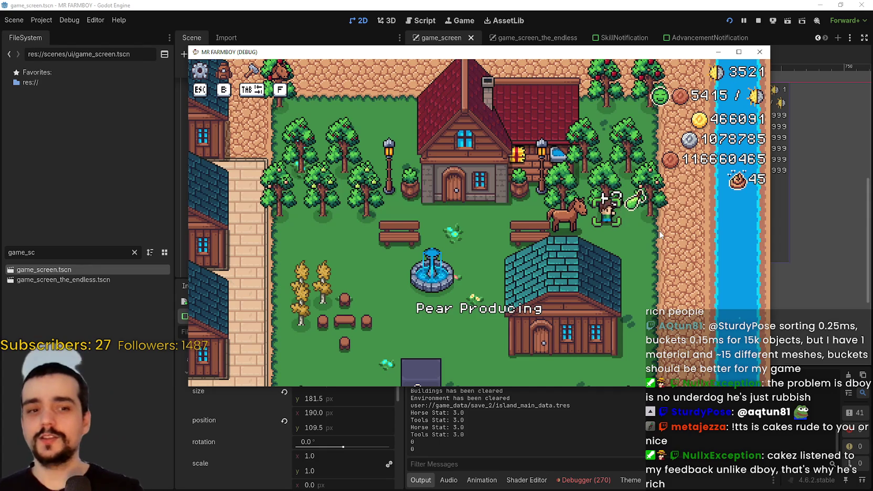
pyautogui.press('w')
pyautogui.press('a')
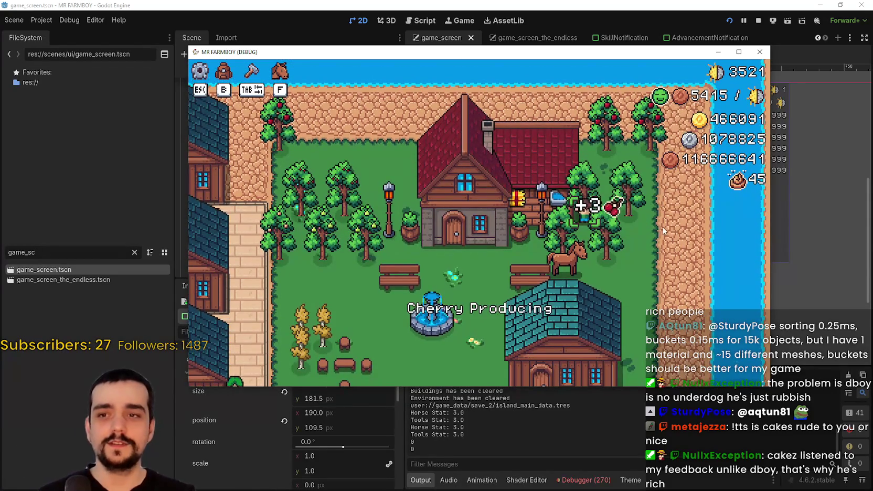
pyautogui.press('a')
pyautogui.press('s')
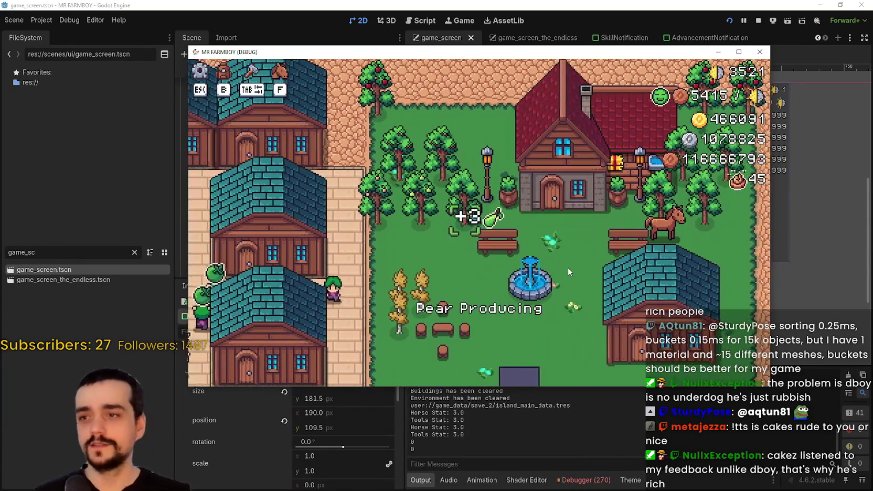
pyautogui.press('a')
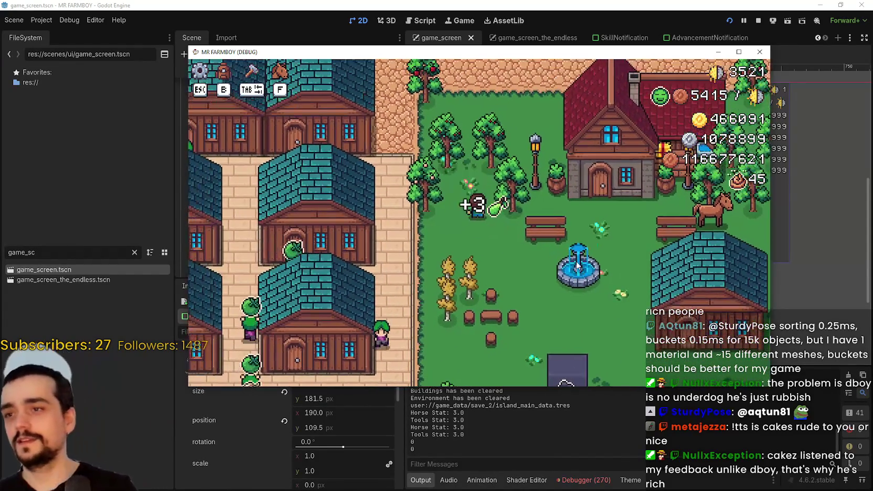
pyautogui.press('w')
pyautogui.press('d')
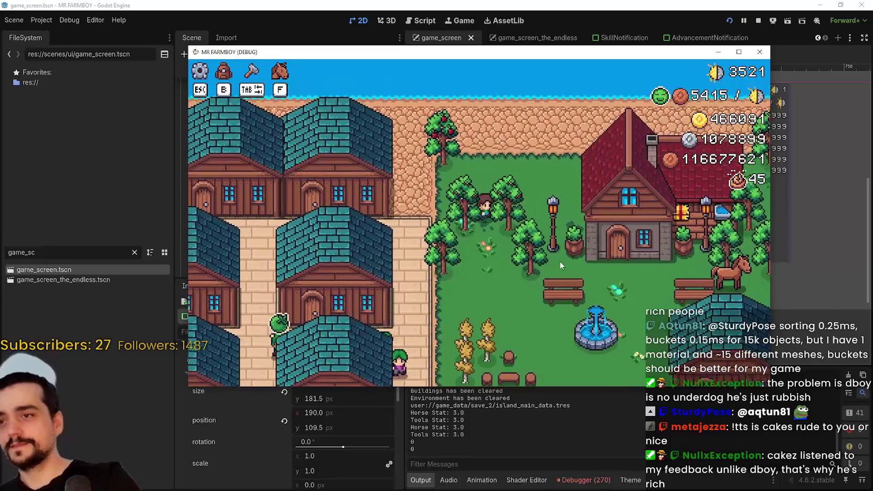
pyautogui.press('w')
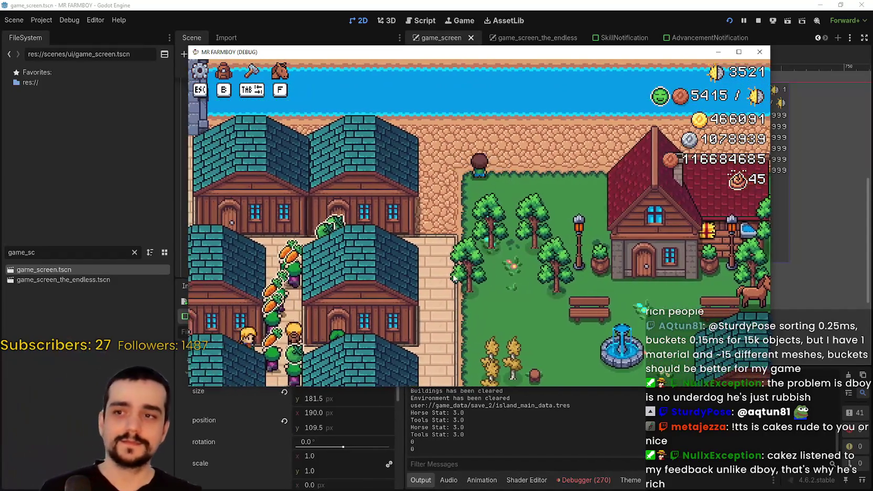
# - Walk the farmer into the market and open the Market trading window, scrolling its list
pyautogui.press('s')
pyautogui.press('d')
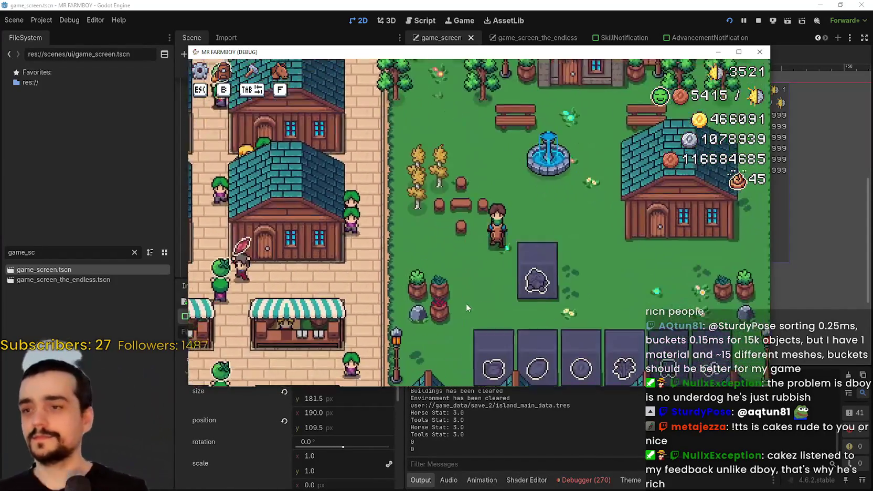
pyautogui.press('s')
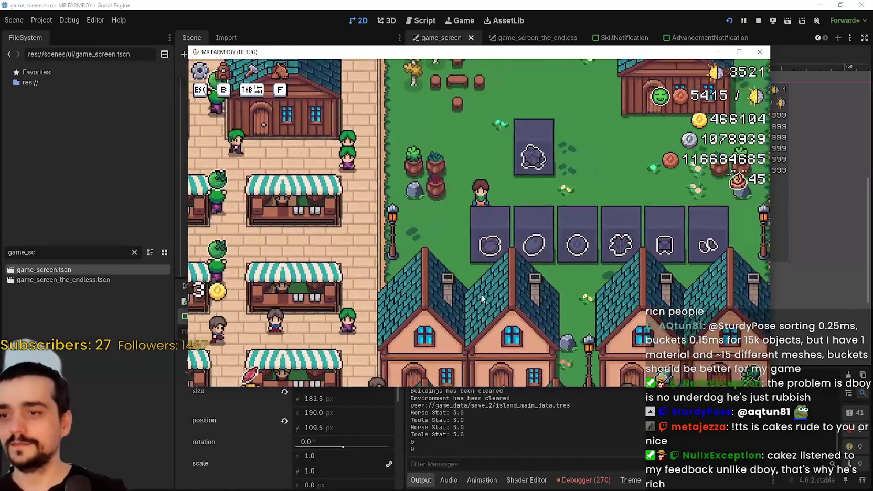
pyautogui.press('a')
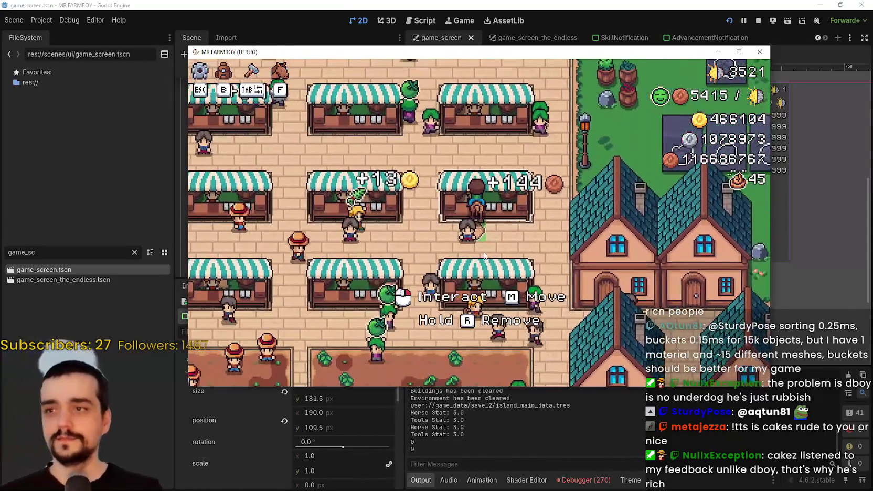
pyautogui.click(485, 256)
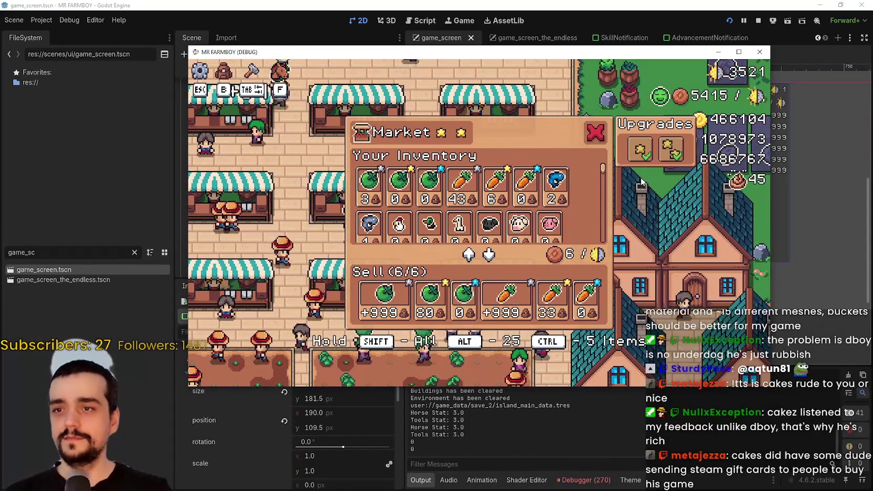
pyautogui.scroll(-5, 571, 188)
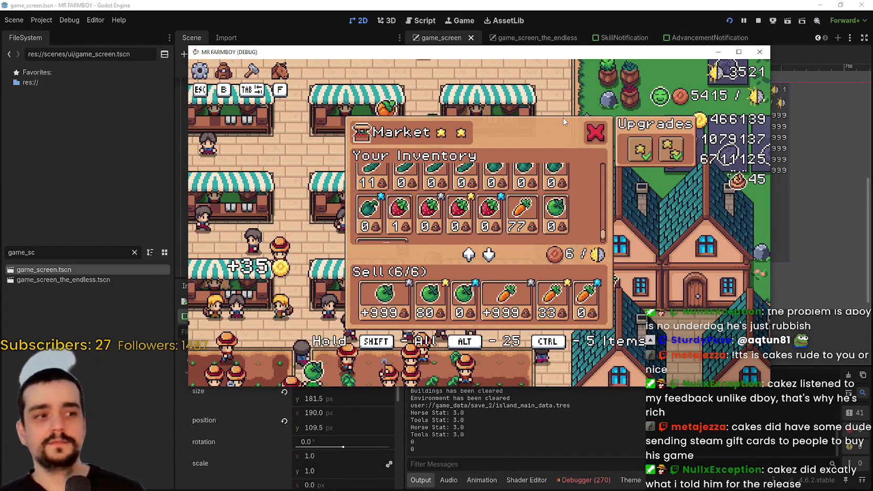
# - Ride over to the Warehouse, scroll through its inventory window, then close it
pyautogui.press('d')
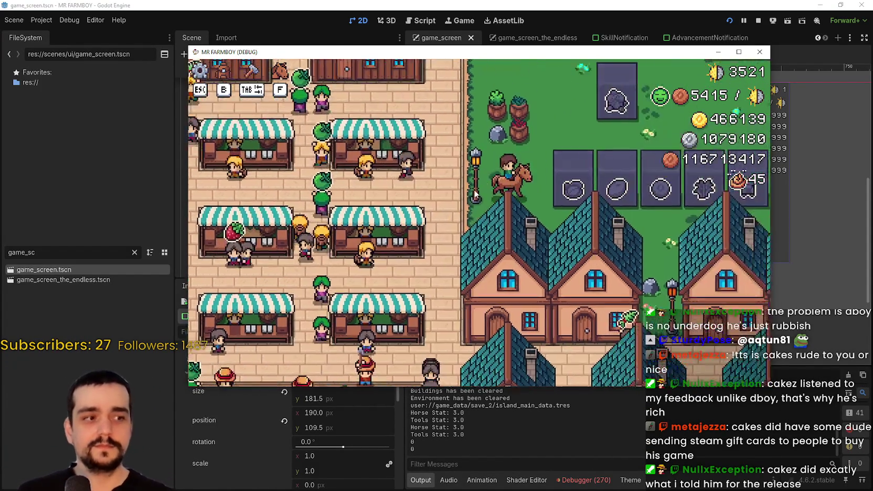
pyautogui.press('w')
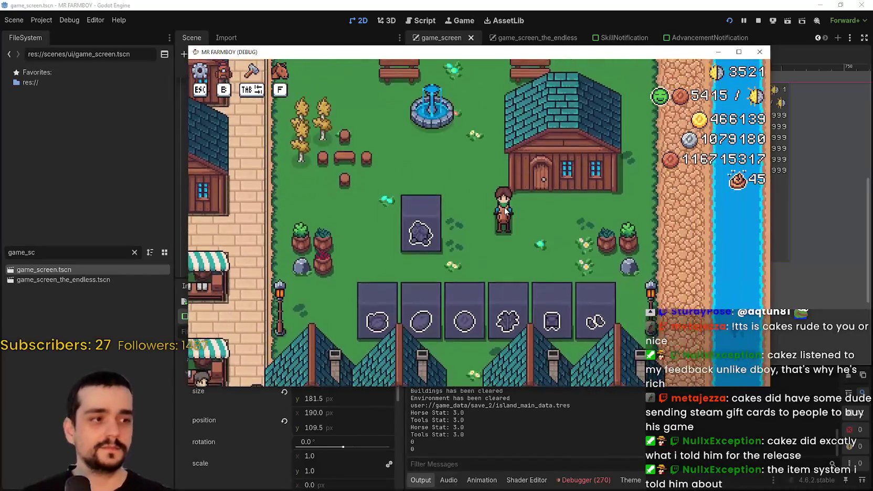
pyautogui.press('a')
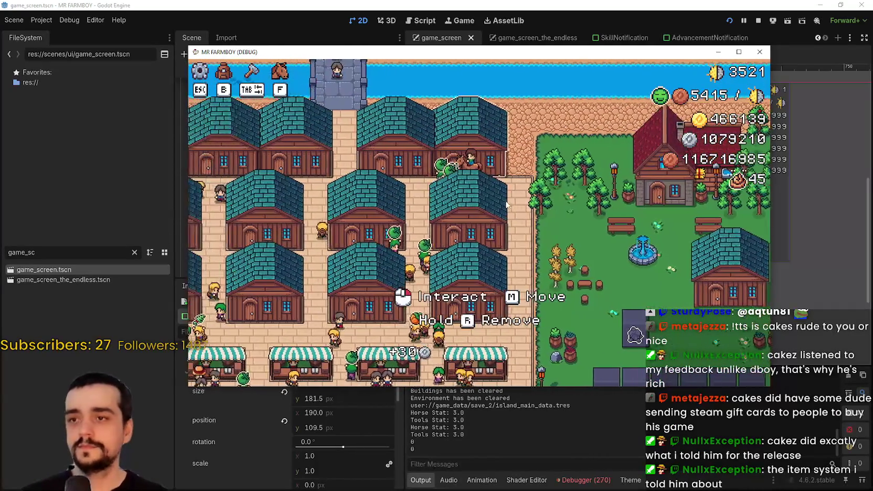
pyautogui.press('d')
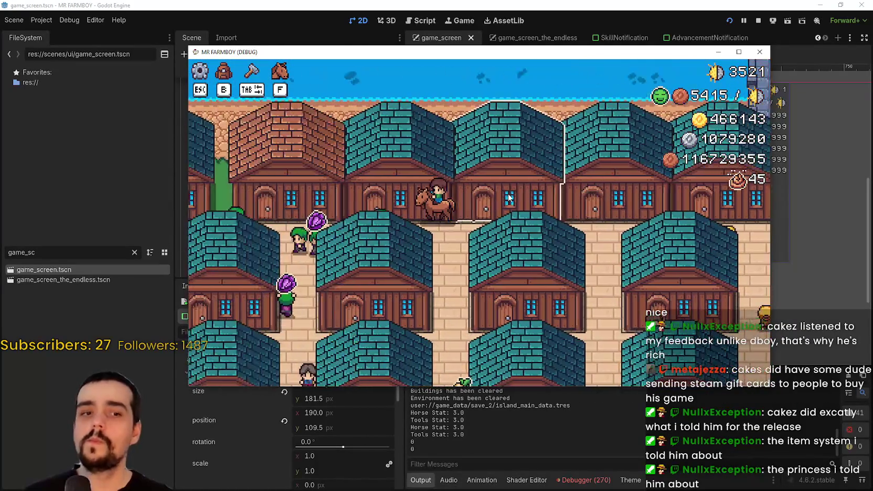
pyautogui.press('s')
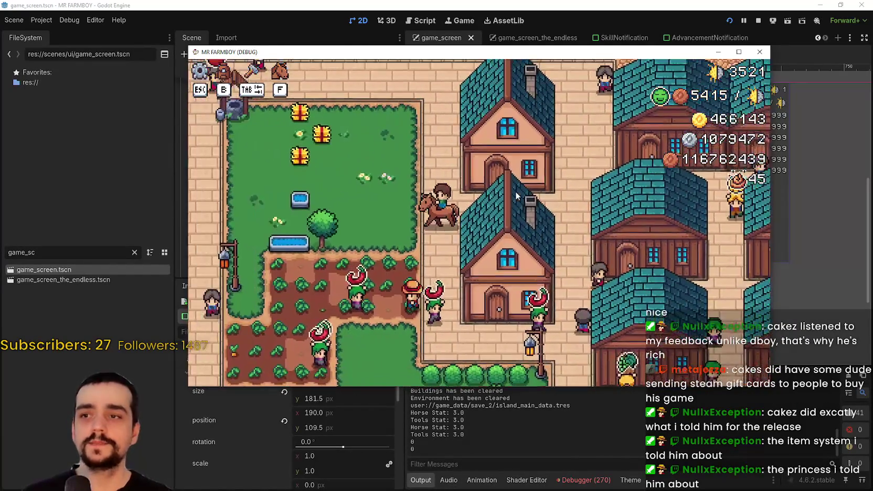
pyautogui.press('d')
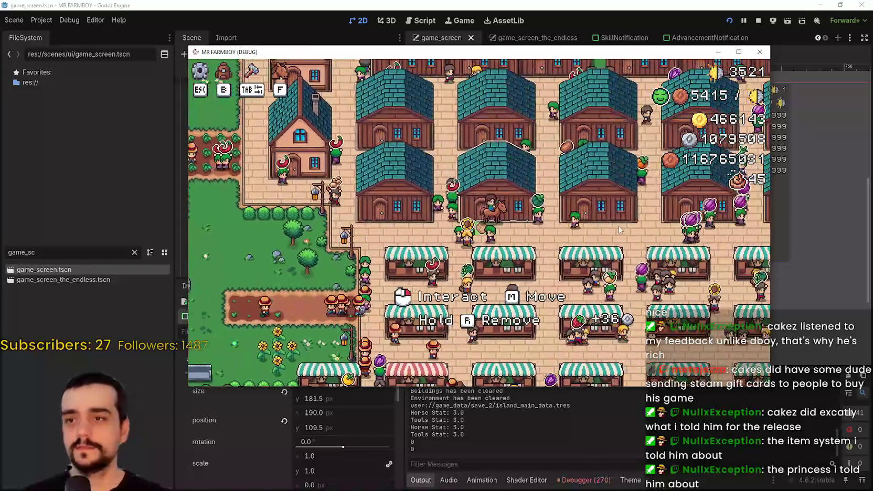
pyautogui.click(619, 230)
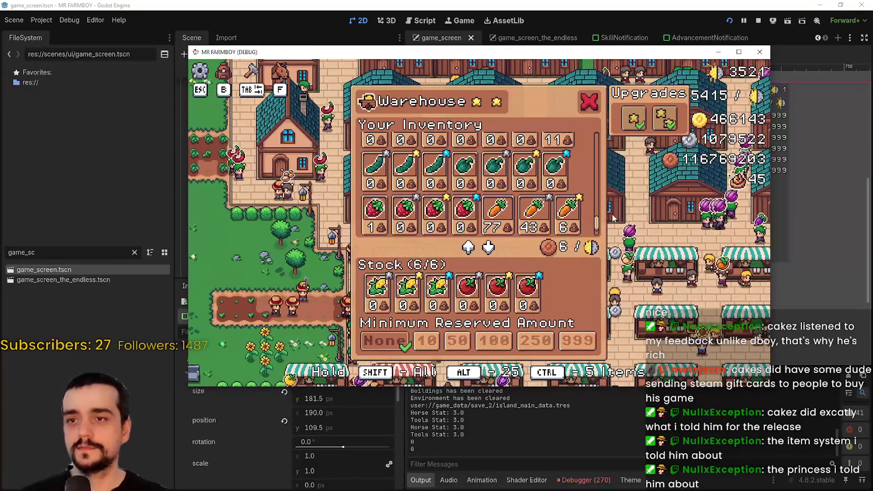
pyautogui.scroll(-3, 577, 203)
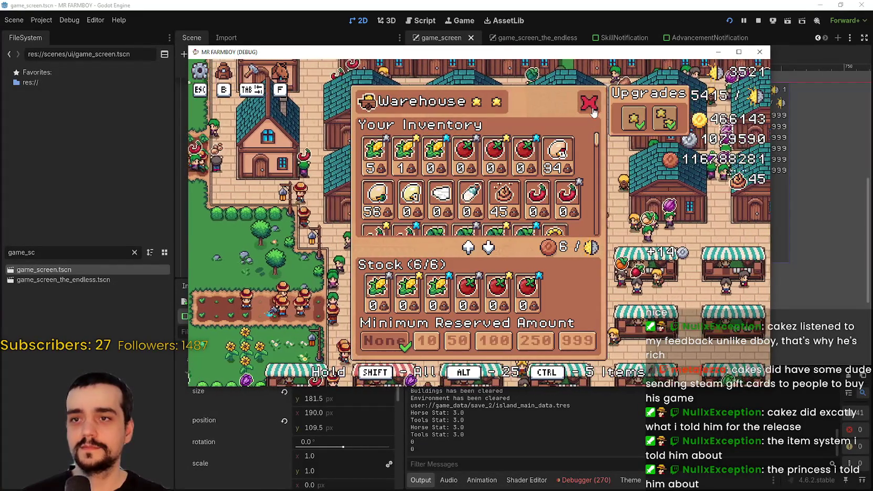
pyautogui.press('Escape')
# - Ride toward the crop fields and open a worker house's panel, scrolling its contents
pyautogui.press('s')
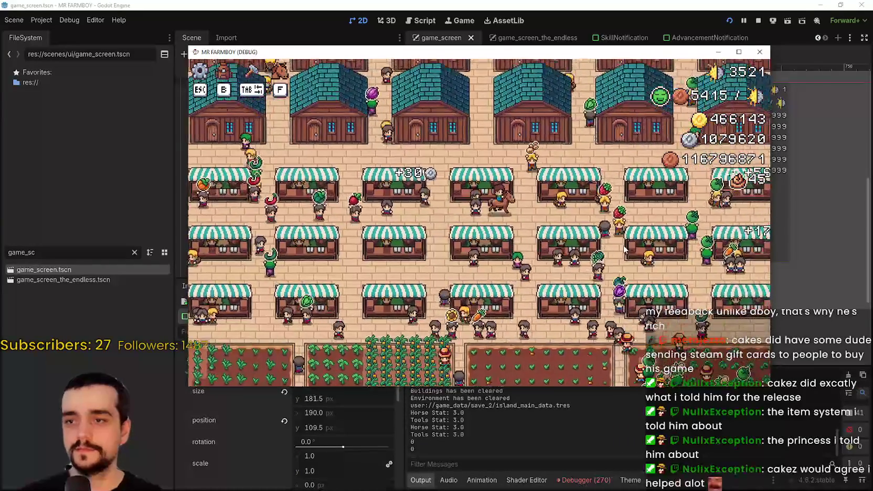
pyautogui.press('d')
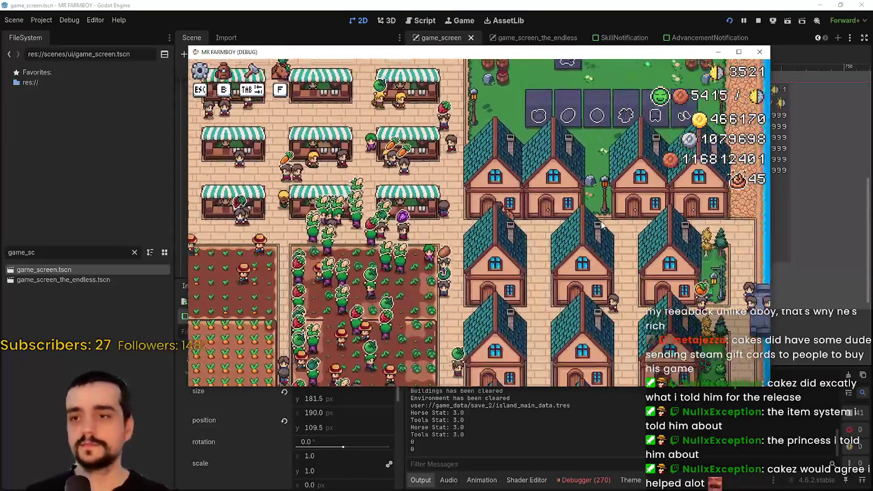
pyautogui.click(603, 228)
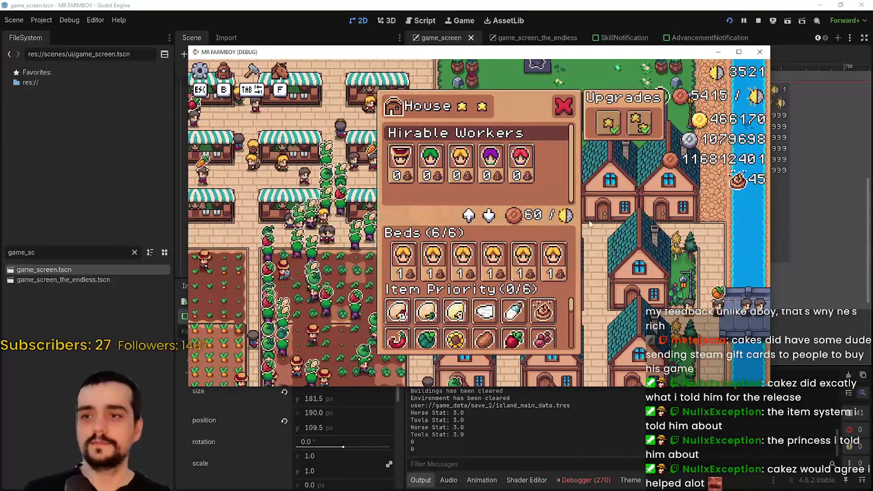
pyautogui.scroll(-1, 570, 311)
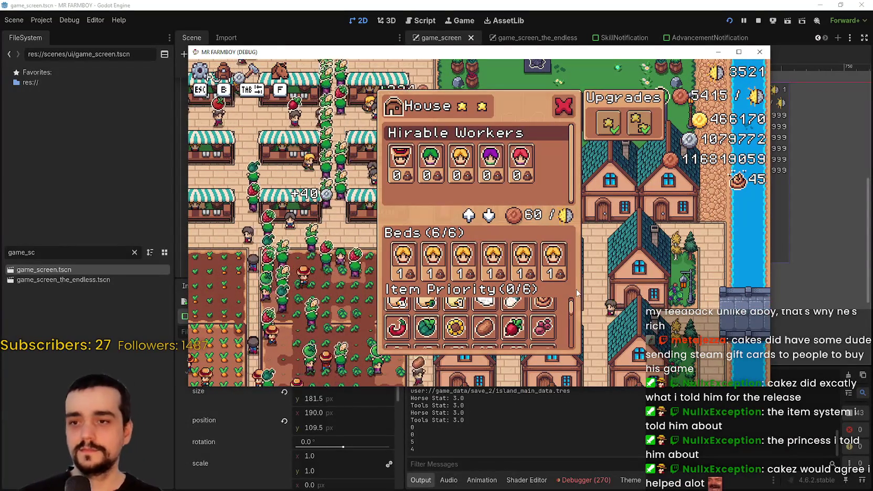
pyautogui.scroll(-3, 573, 295)
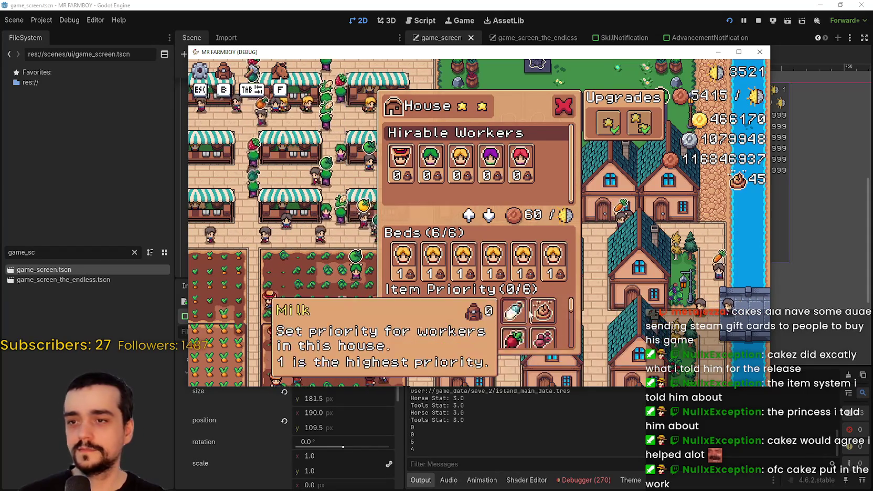
# - Check the beds in several other worker houses, then close the house panels beside the player house
pyautogui.click(564, 108)
pyautogui.click(662, 263)
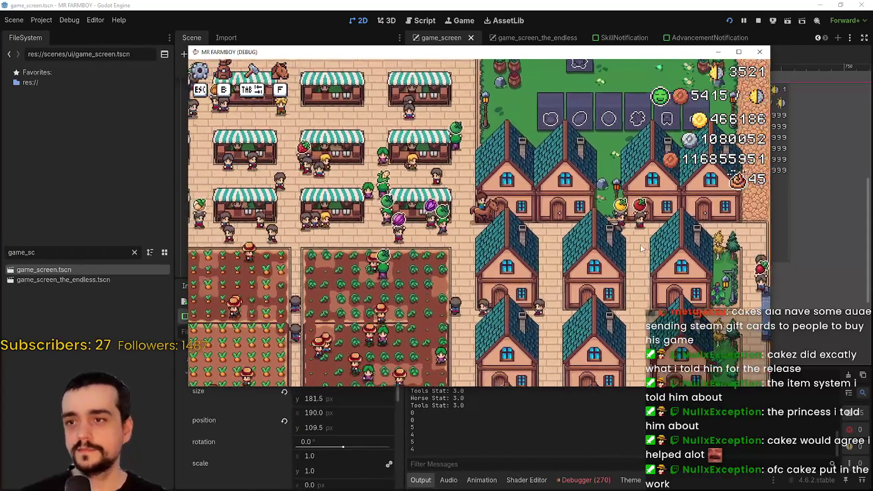
pyautogui.click(641, 248)
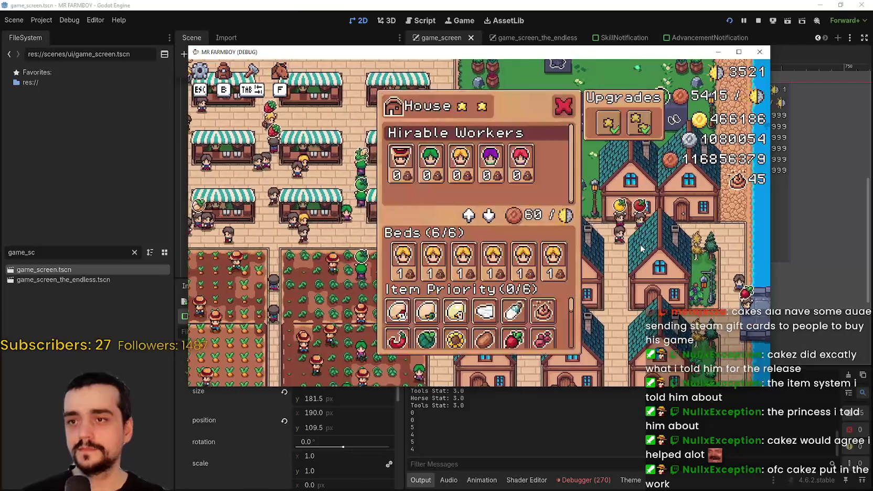
pyautogui.click(641, 248)
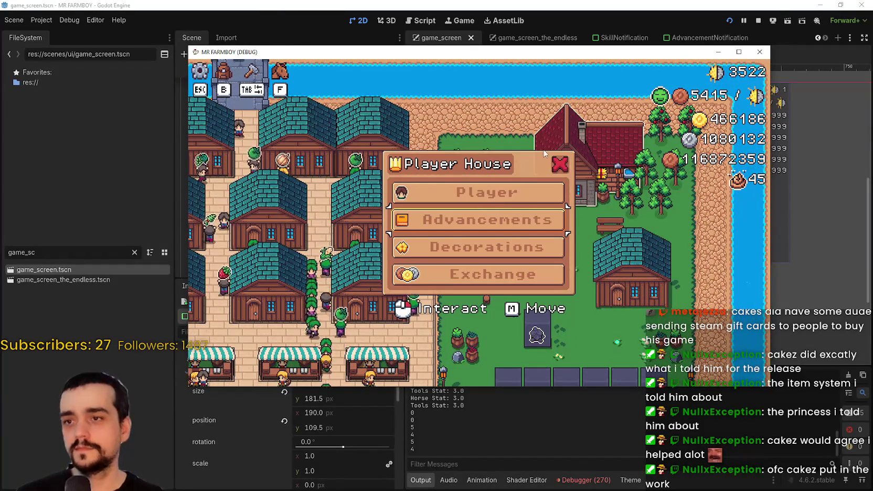
pyautogui.click(559, 163)
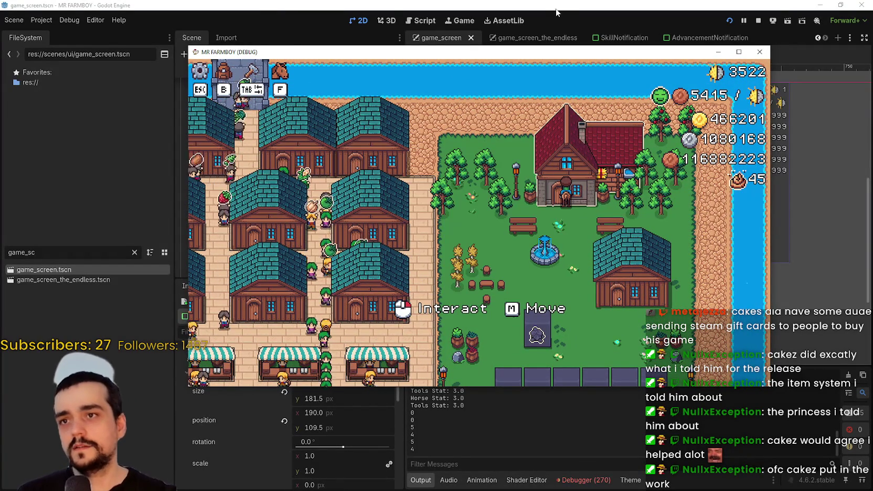